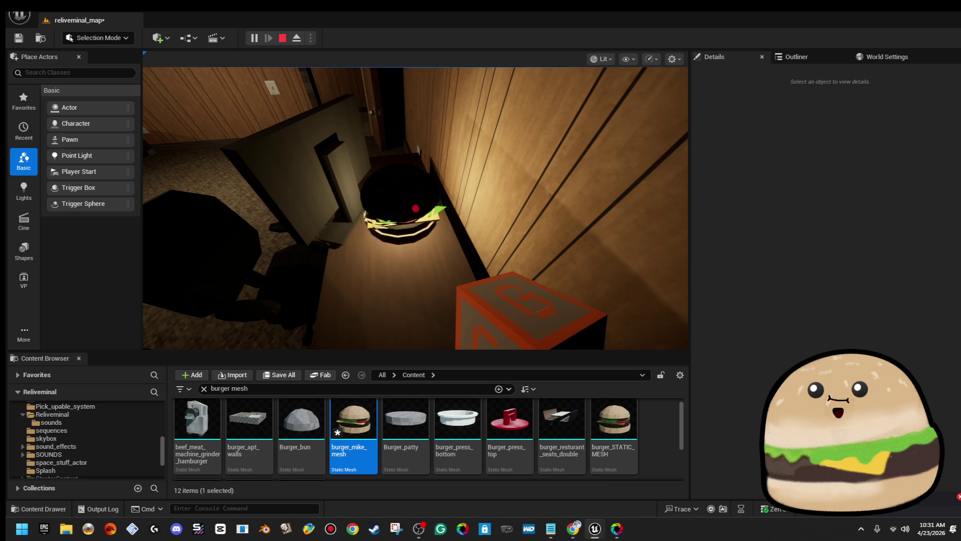
- Close the spinning burger Blueprint editor and replace the 'burger mesh' asset search with 'seas'
key("alt+Tab")
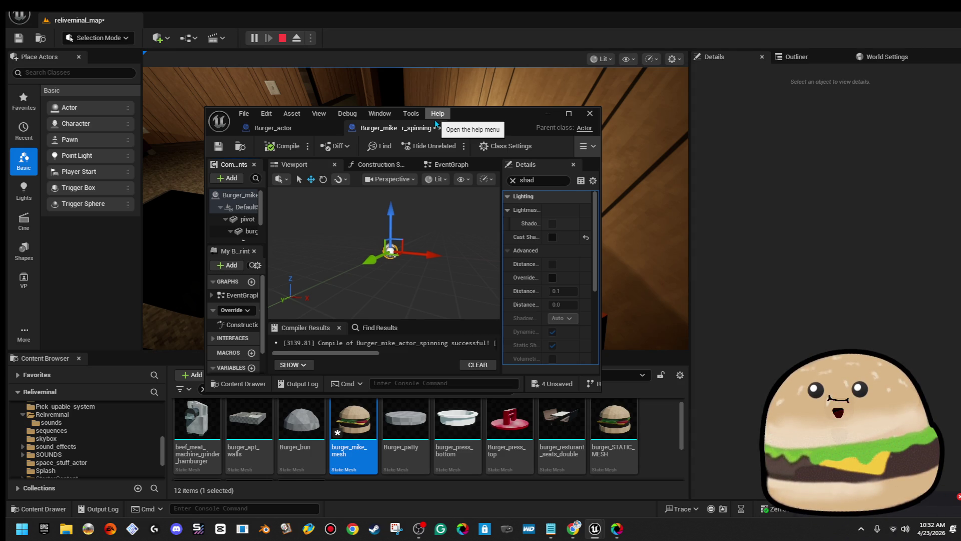
left_click(548, 113)
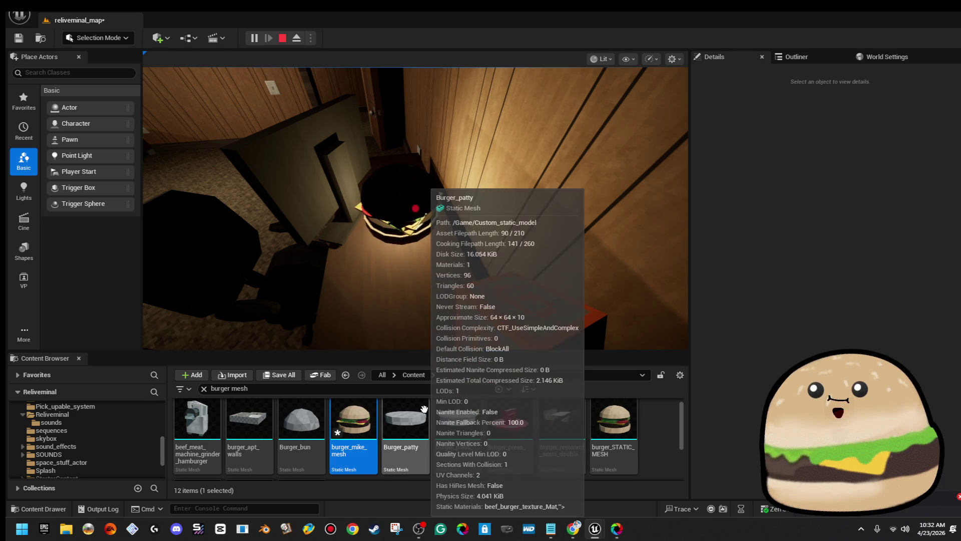
left_click(320, 388)
key("ctrl+a")
type("s")
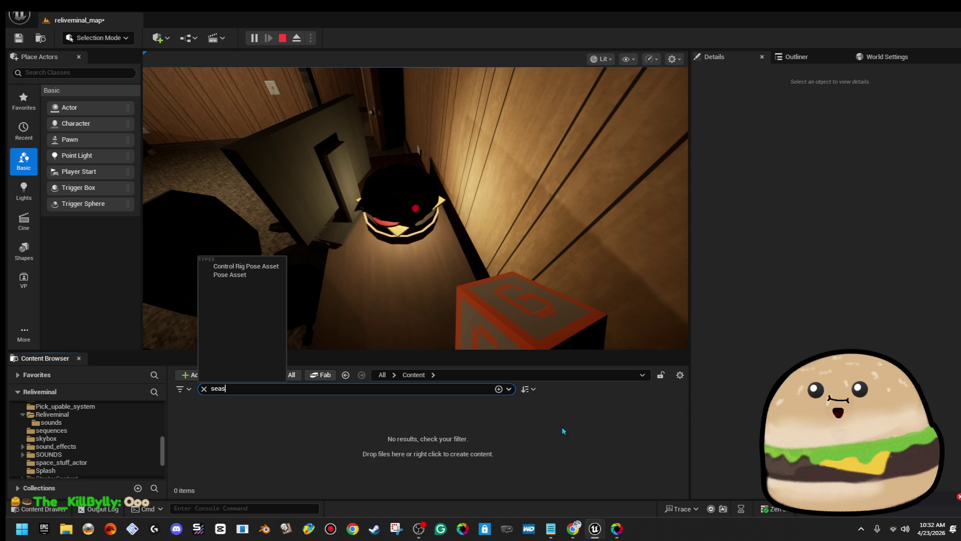
- Delete the 'seas' search text so all 97 Content items list, then bring up Start
left_click(573, 430)
double_click(218, 389)
key("BackSpace")
left_click(307, 272)
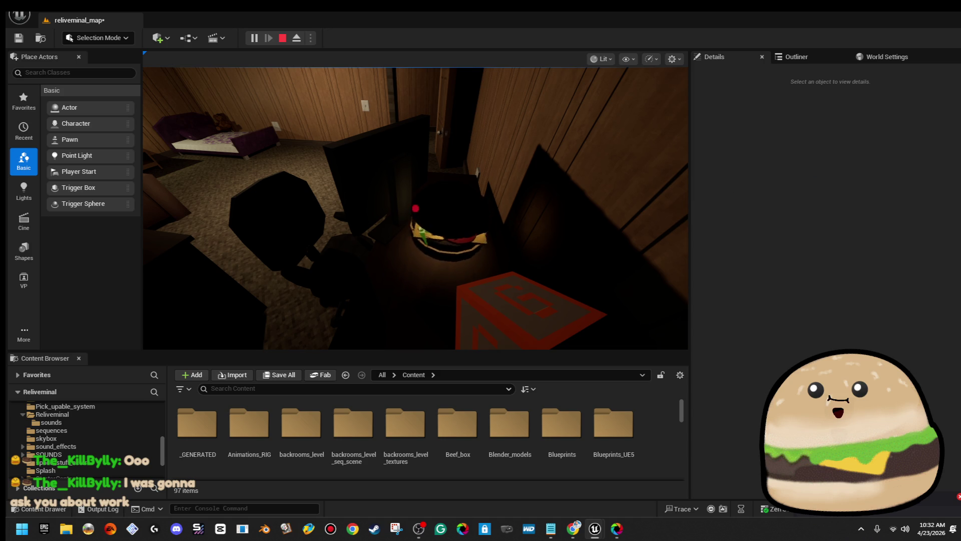
key("super")
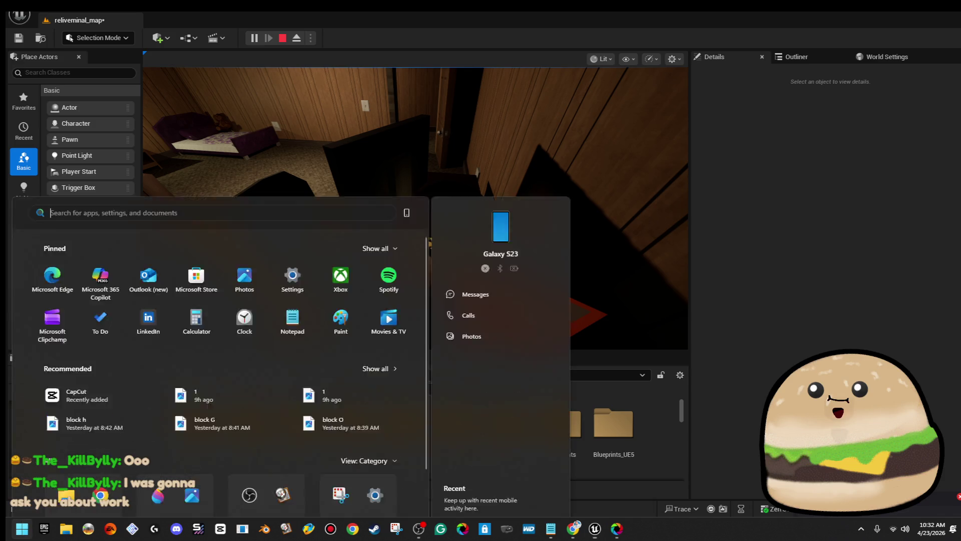
- In File Explorer, search the Pictures > Twitch folder for 'bun'
left_click(65, 529)
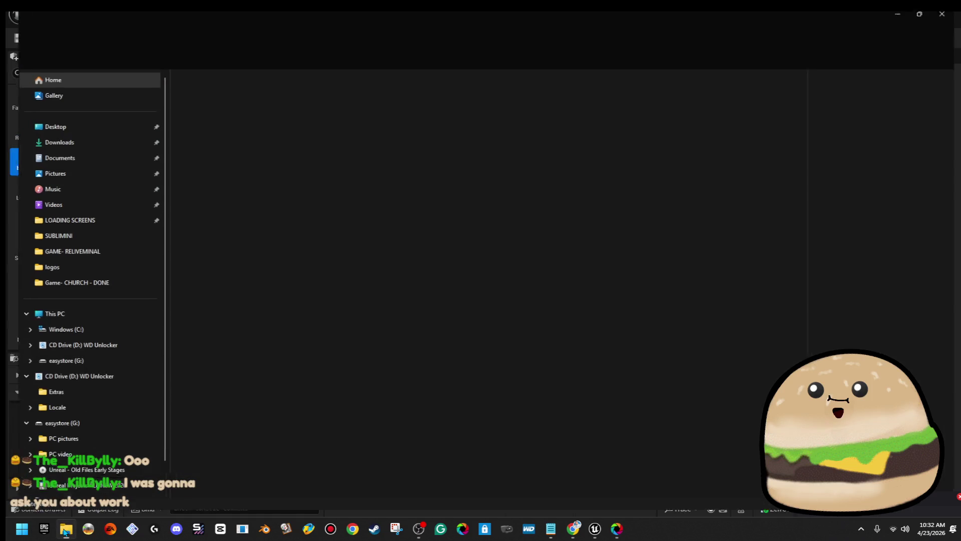
left_click(91, 176)
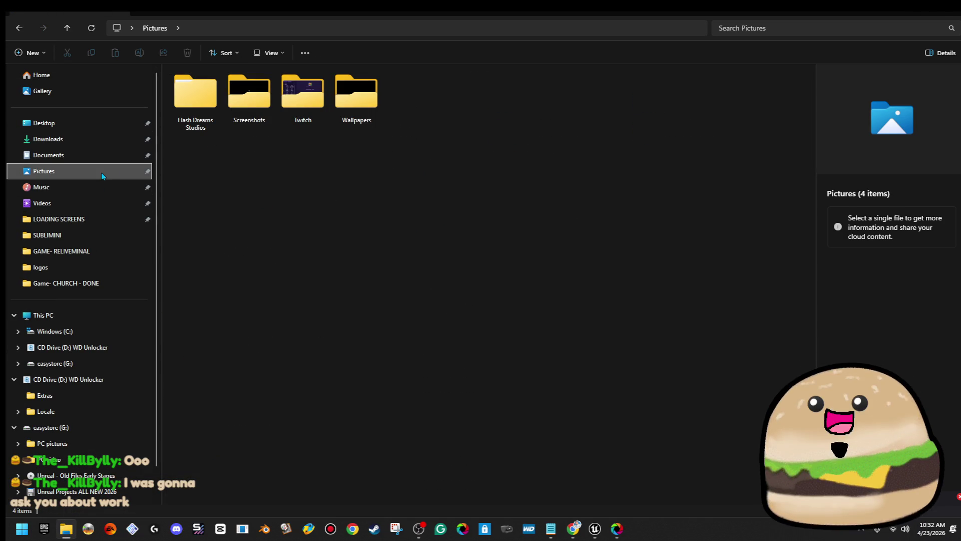
left_click(310, 96)
double_click(310, 97)
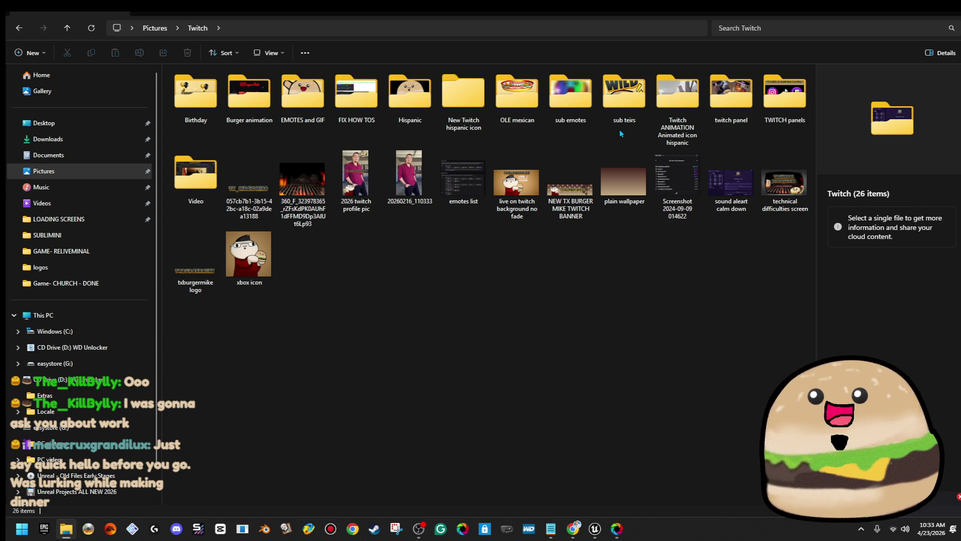
left_click(847, 28)
type("se")
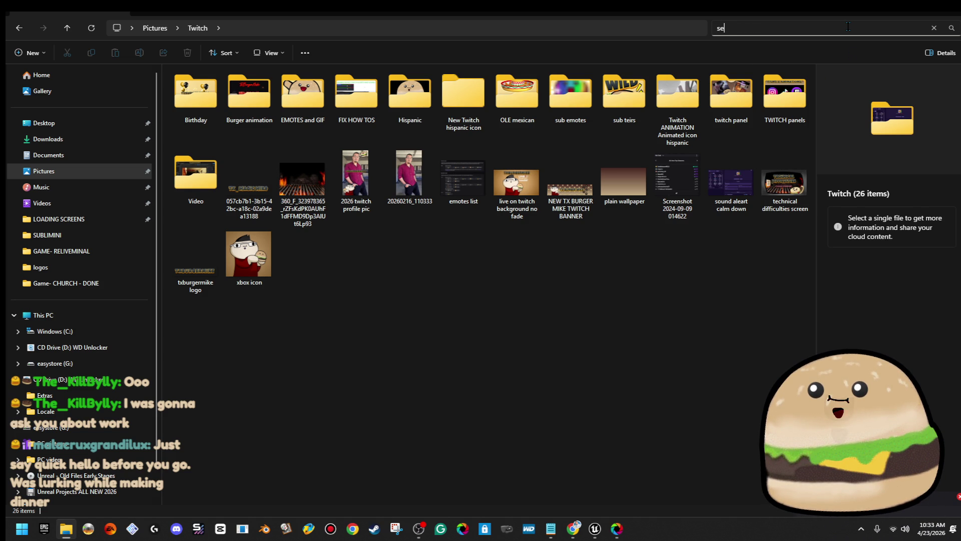
type("bun")
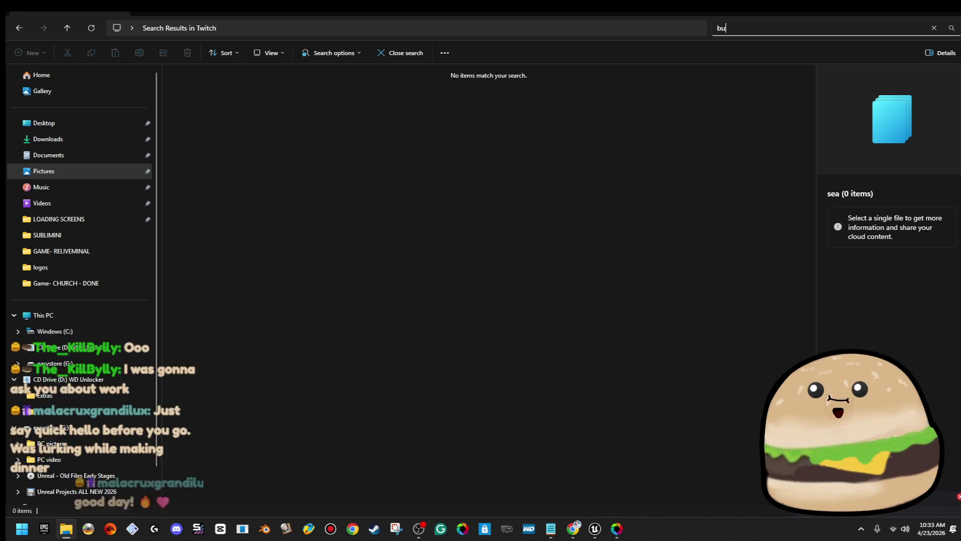
- Preview the center top bun image, close it, and return to Unreal
double_click(242, 103)
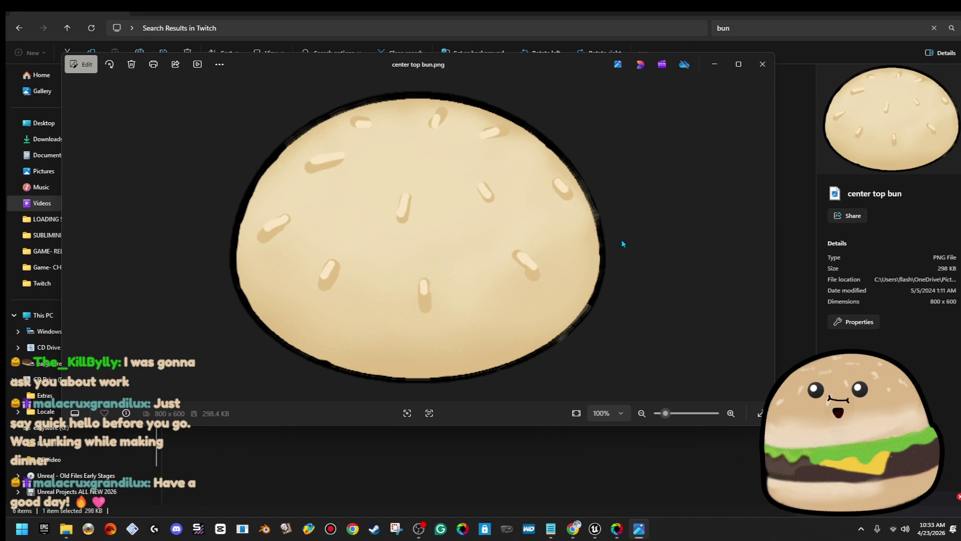
left_click(763, 64)
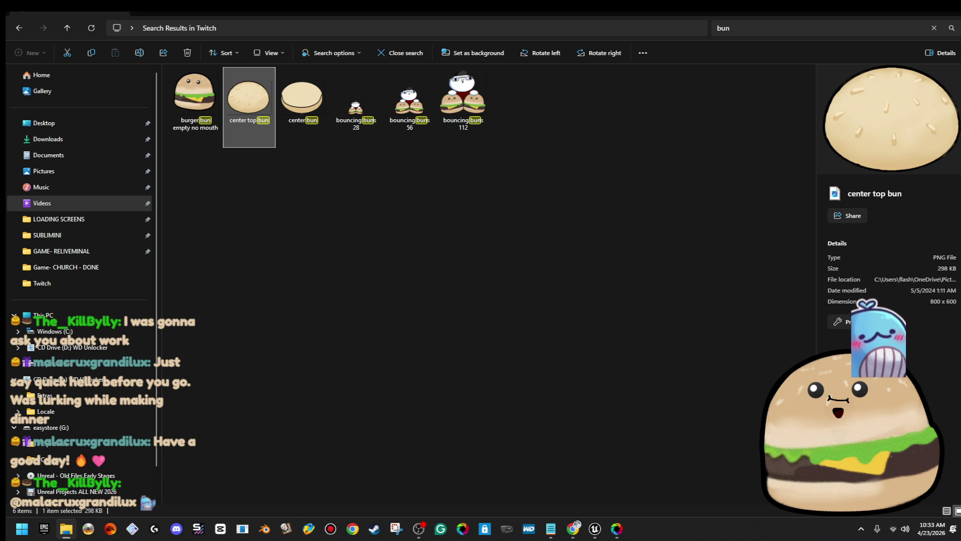
key("alt+Tab")
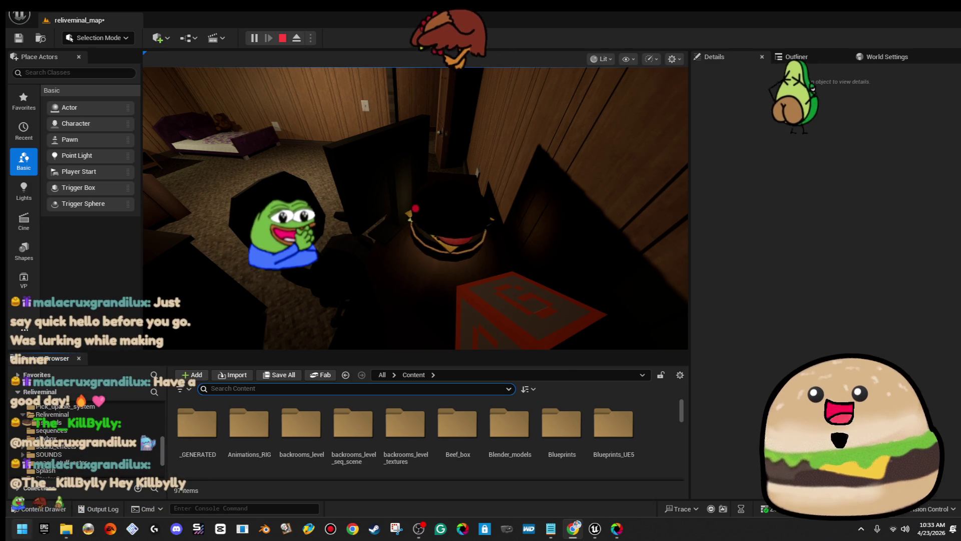
- Launch Paint 3D from the Start menu search
key("super")
type("paint")
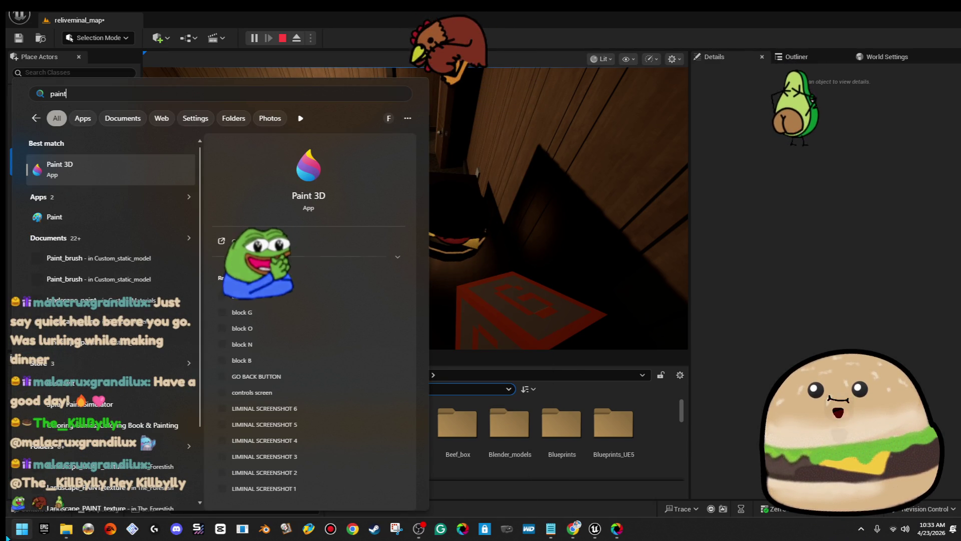
left_click(145, 178)
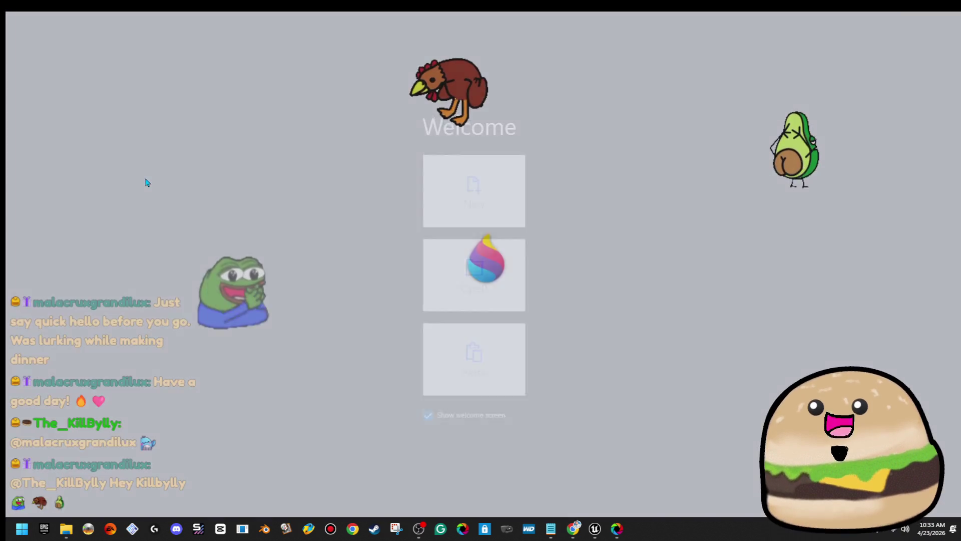
- Open the center top bun image from Pictures > Twitch, found by searching 'bun'
left_click(480, 271)
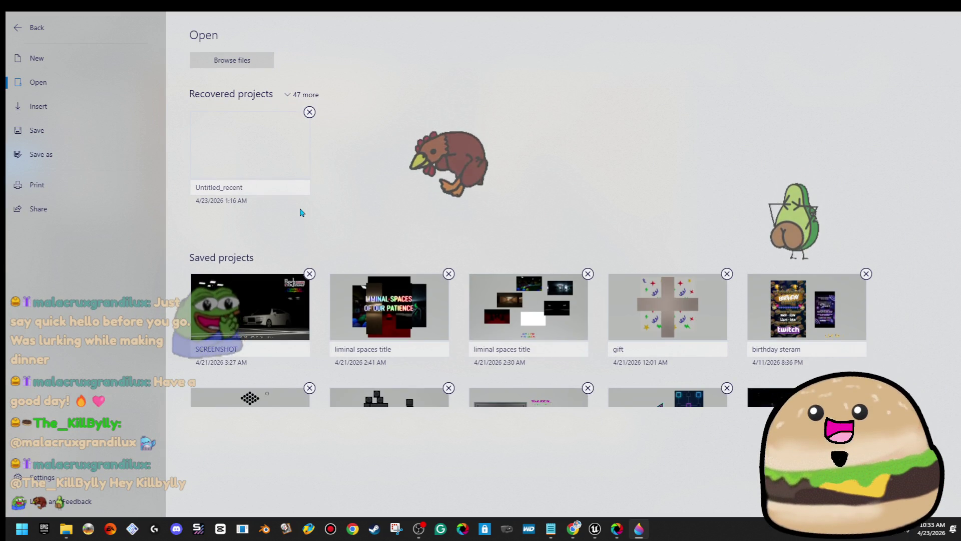
left_click(274, 68)
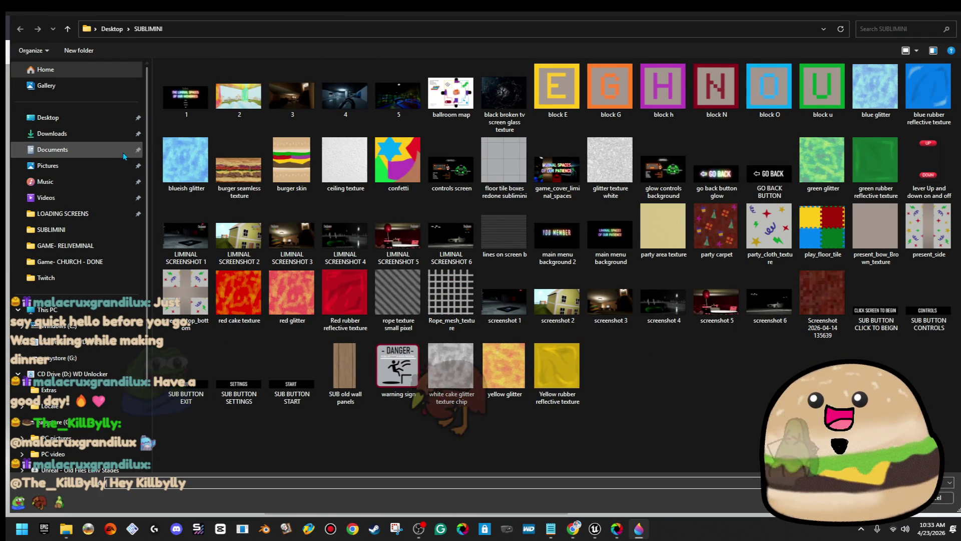
left_click(102, 171)
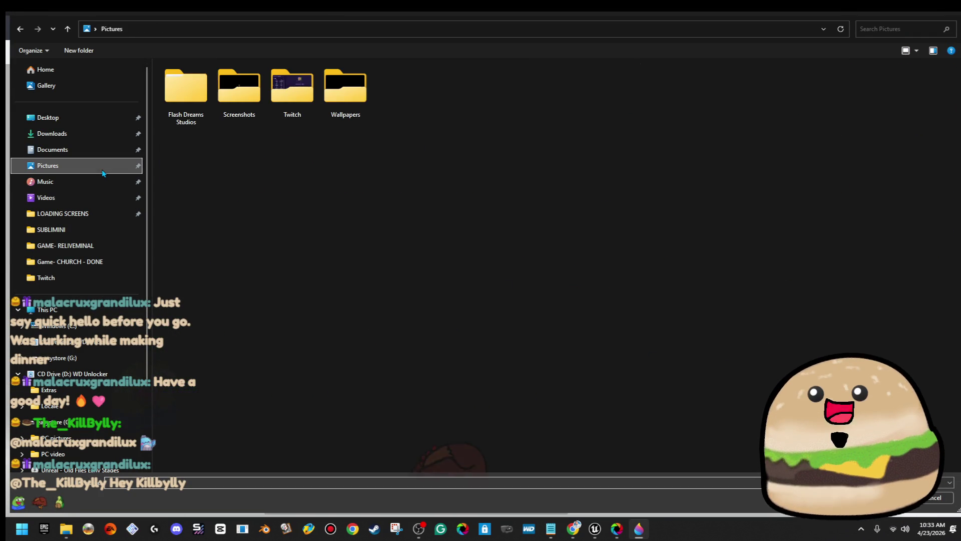
double_click(285, 87)
left_click(908, 30)
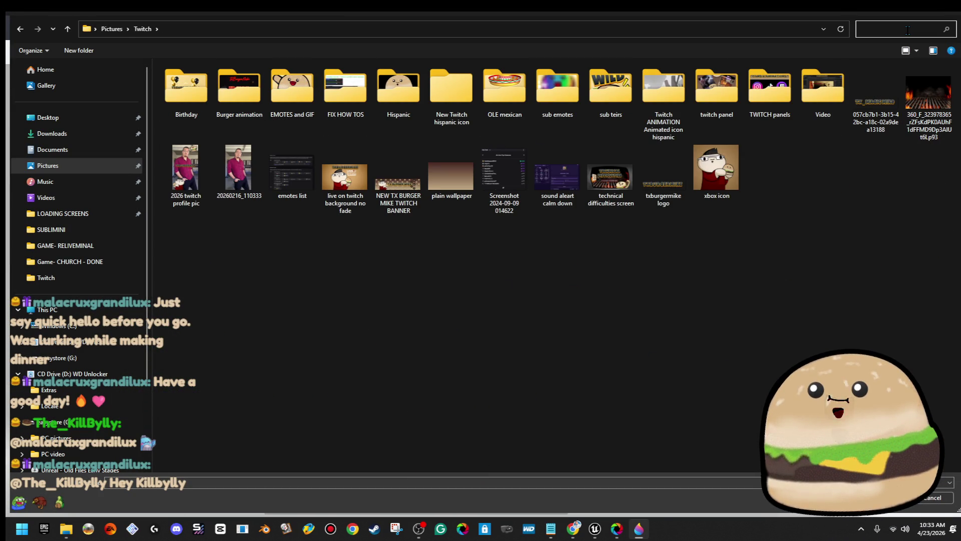
type("bun")
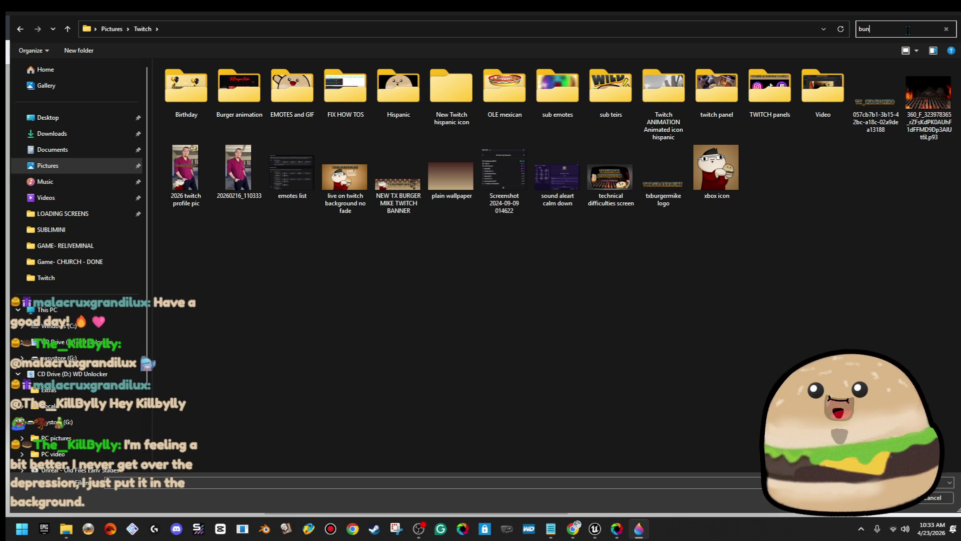
double_click(239, 93)
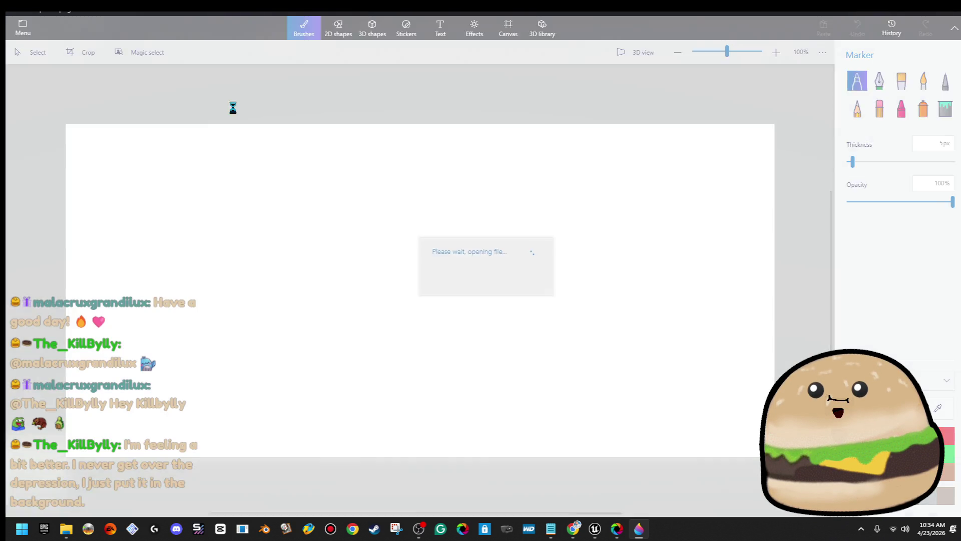
- Paste a tan fill image over the bun artwork, covering the whole canvas
left_click(506, 28)
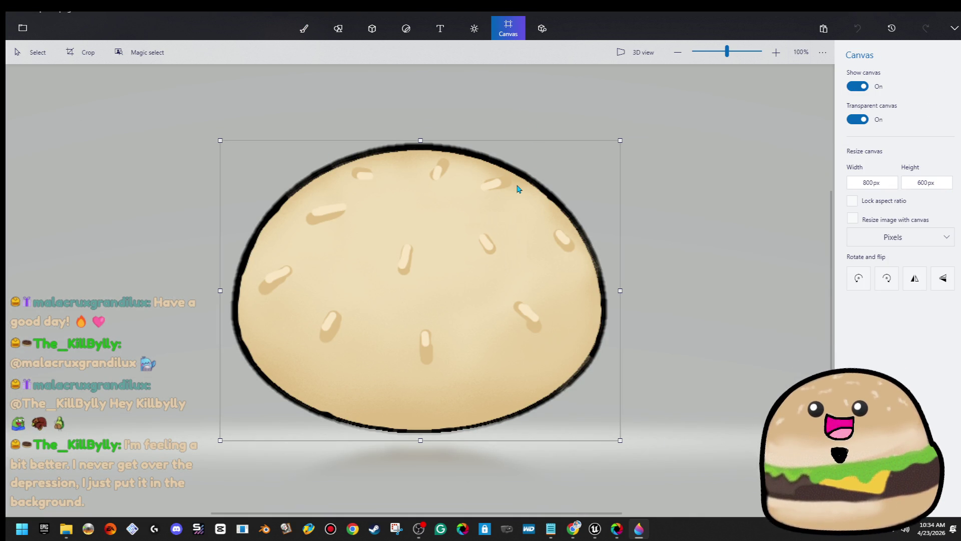
left_click(31, 52)
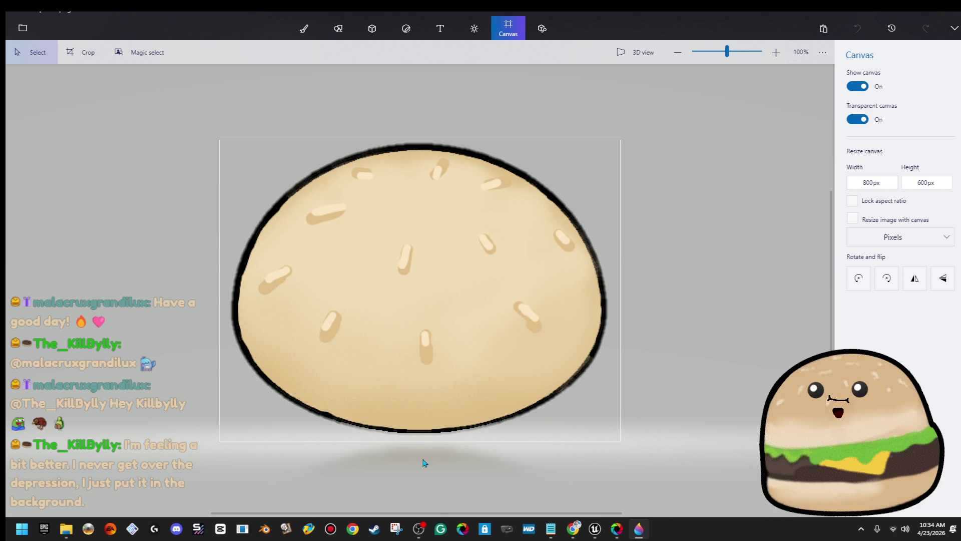
key("ctrl+v")
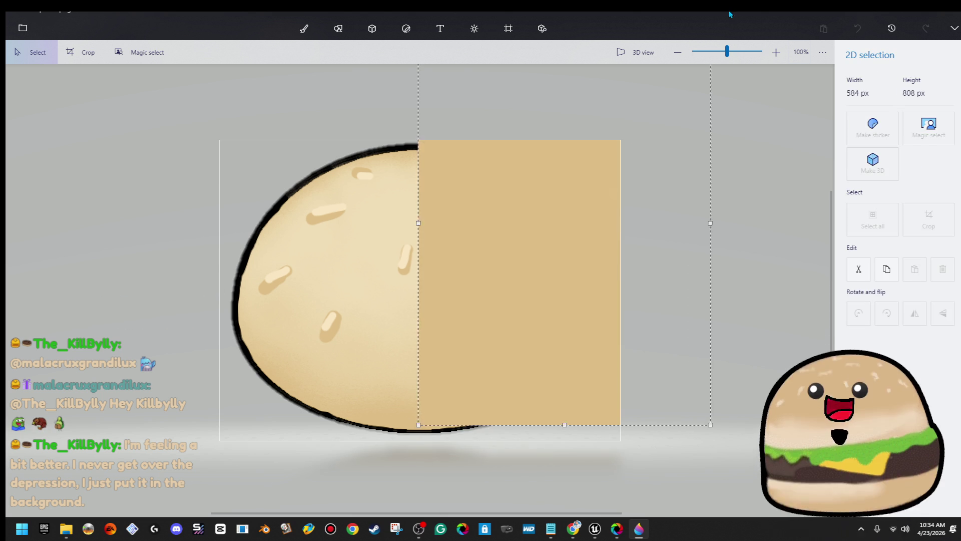
key("ctrl+v")
- Set the canvas width to 600 px, making a 600 × 600 square
left_click(508, 28)
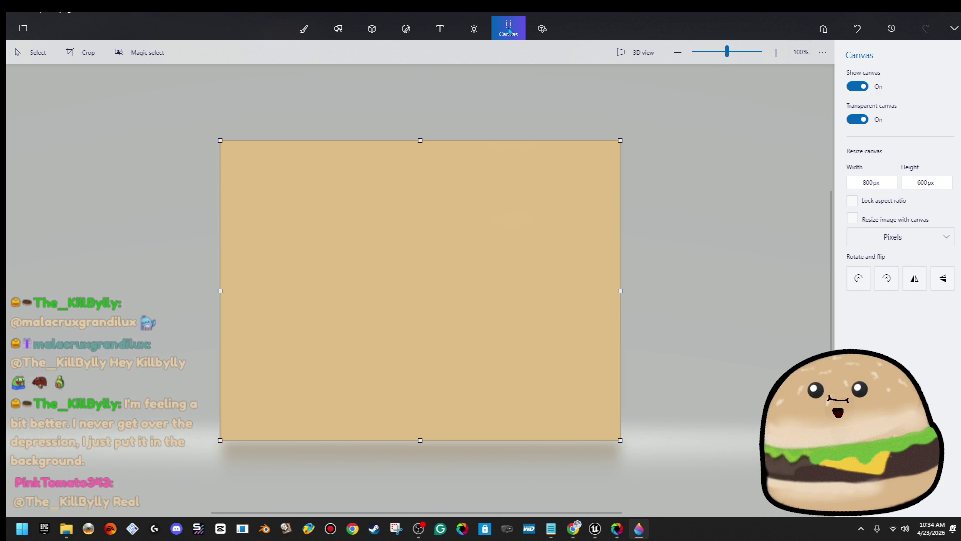
left_click(874, 182)
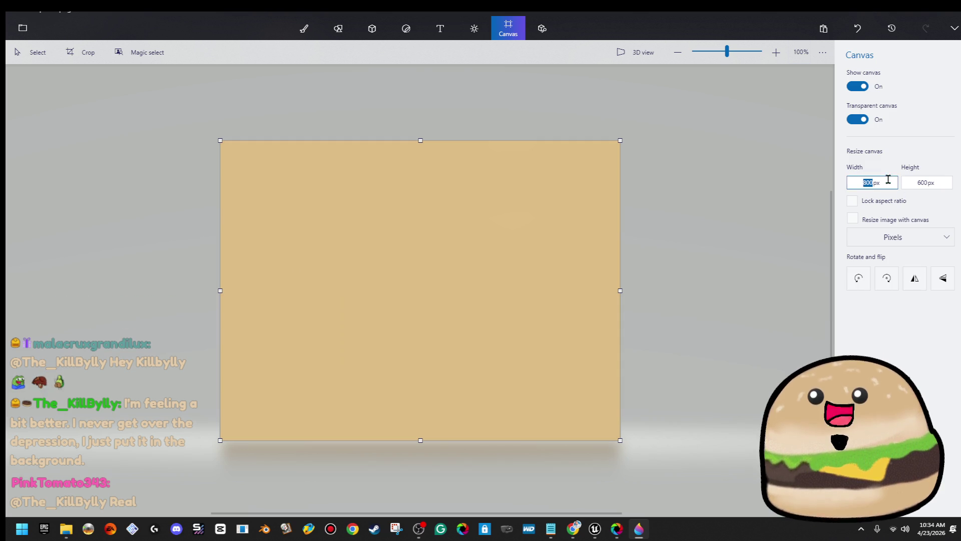
type("600")
key("Return")
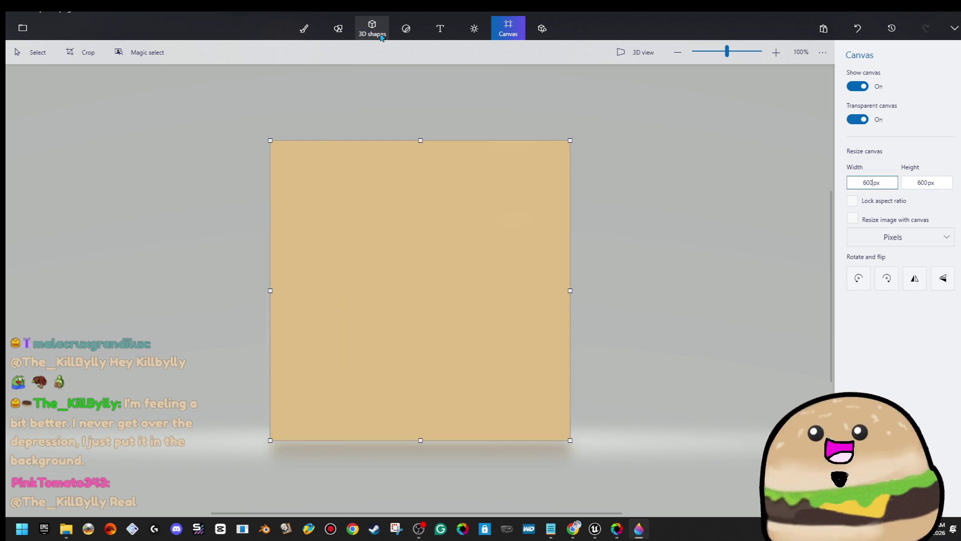
left_click(401, 39)
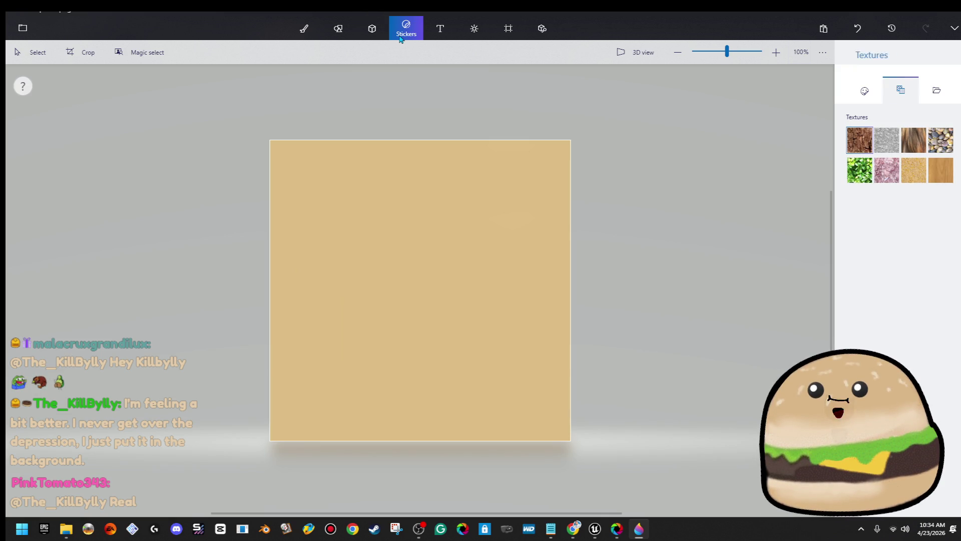
- Draw a slim, leaf-shaped soft-edge 3D doodle near the canvas centre, redoing the first attempt
left_click(372, 30)
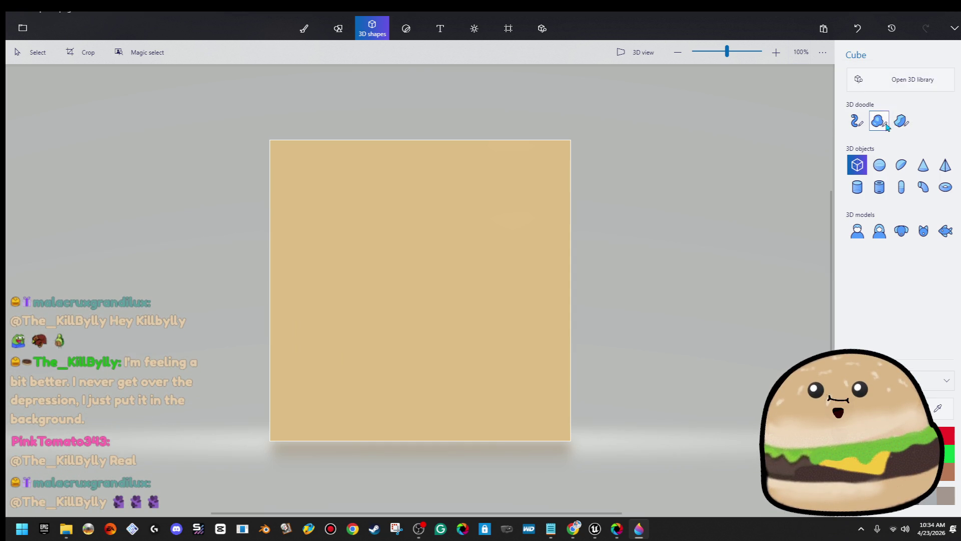
left_click(884, 125)
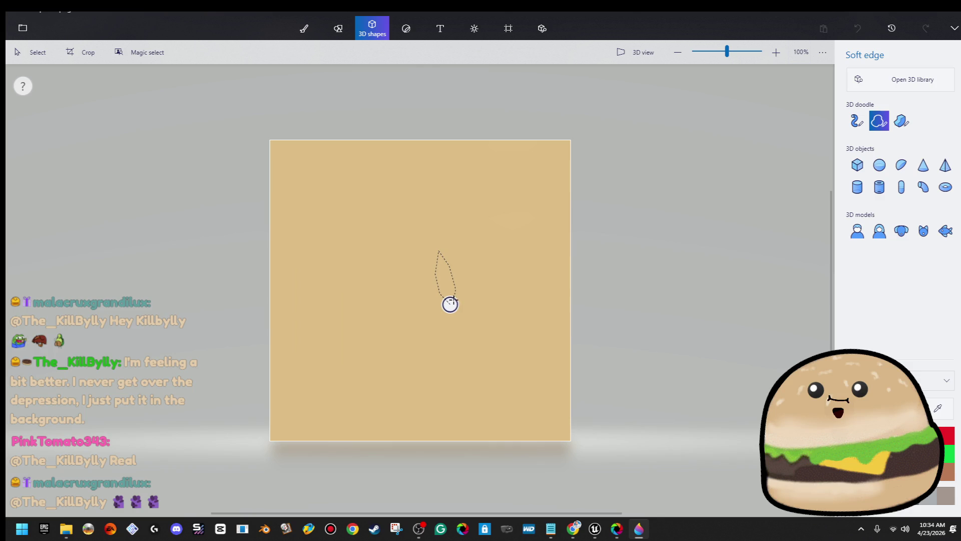
left_click_drag(450, 304, 455, 314)
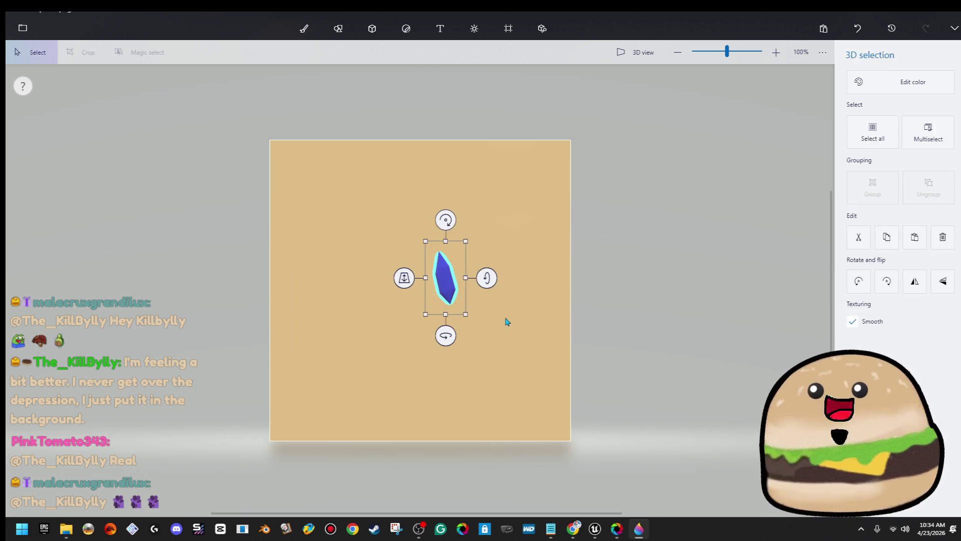
key("Delete")
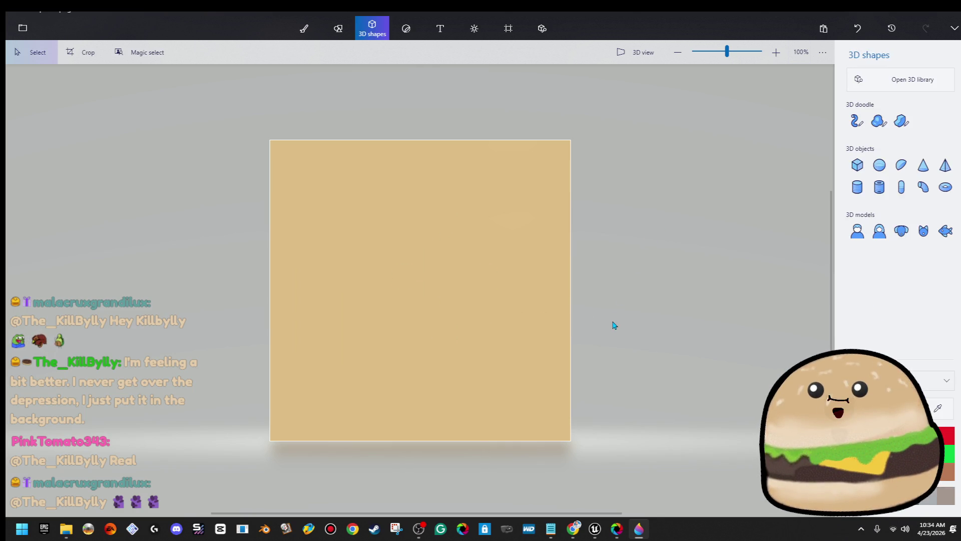
left_click(857, 120)
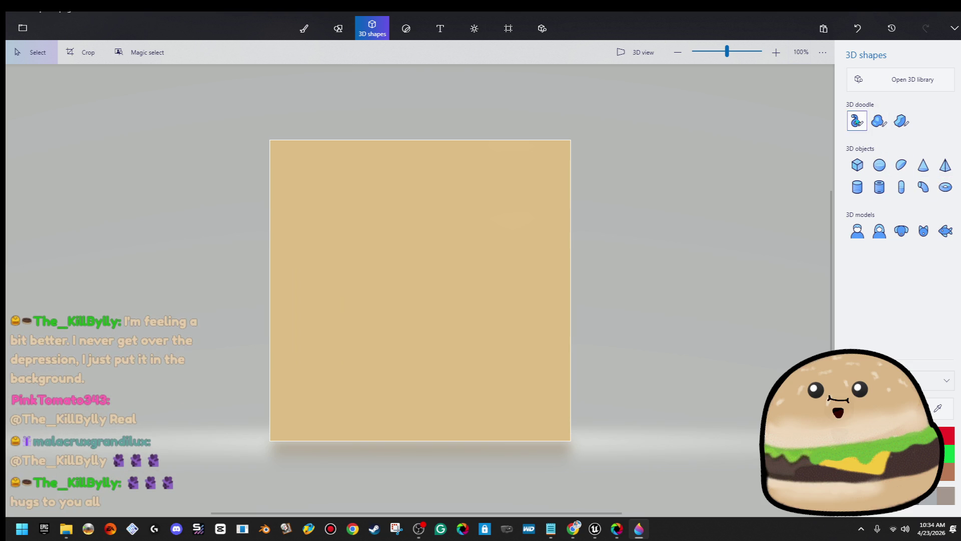
left_click(879, 120)
scroll(437, 184, "up", 5)
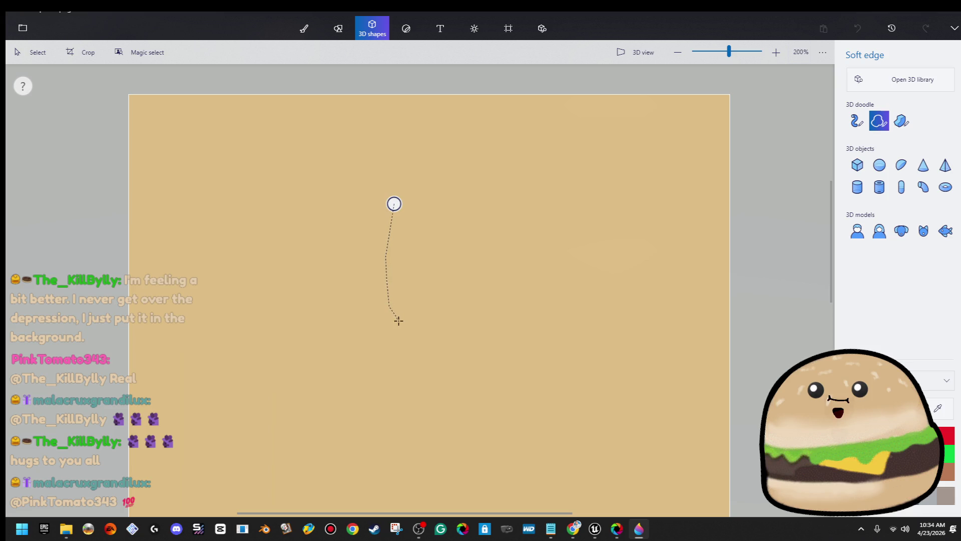
left_click_drag(398, 319, 412, 342)
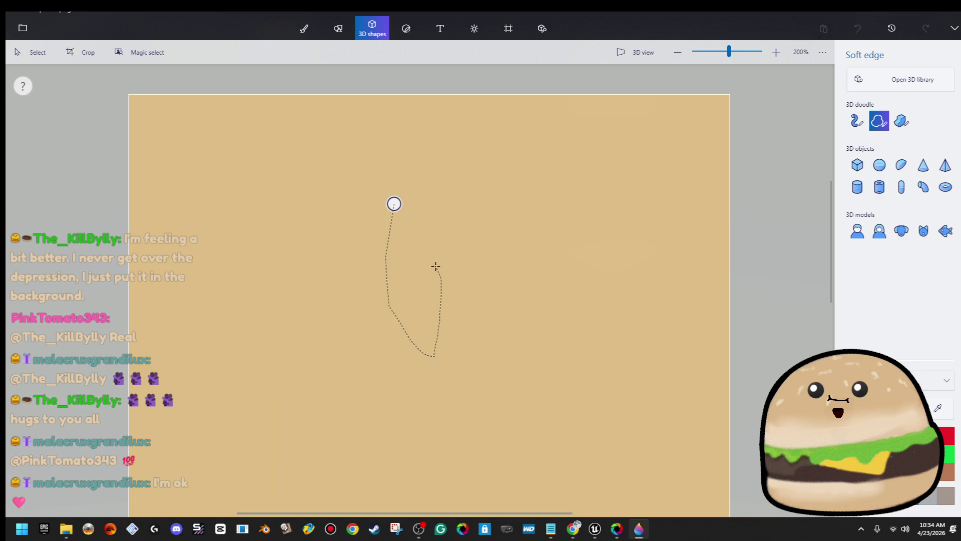
left_click(394, 204)
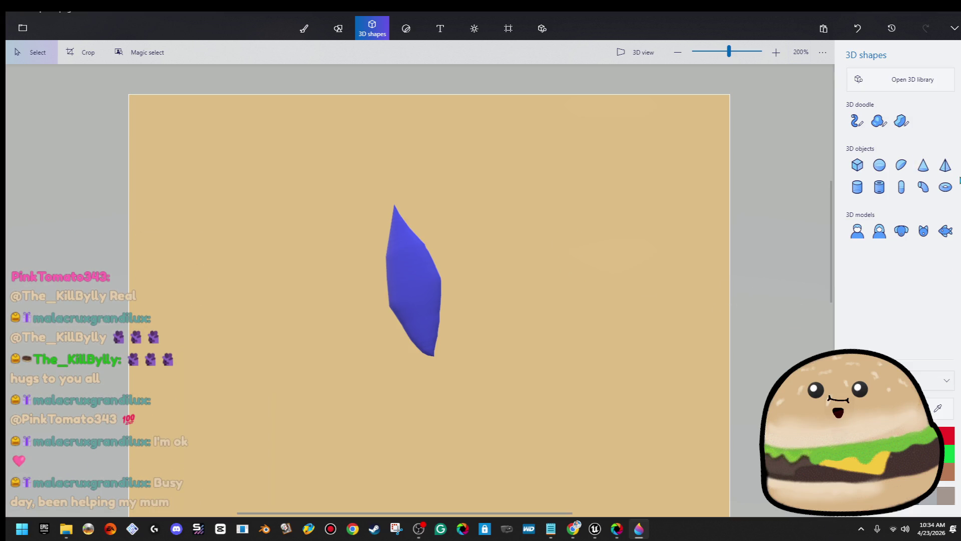
left_click(303, 29)
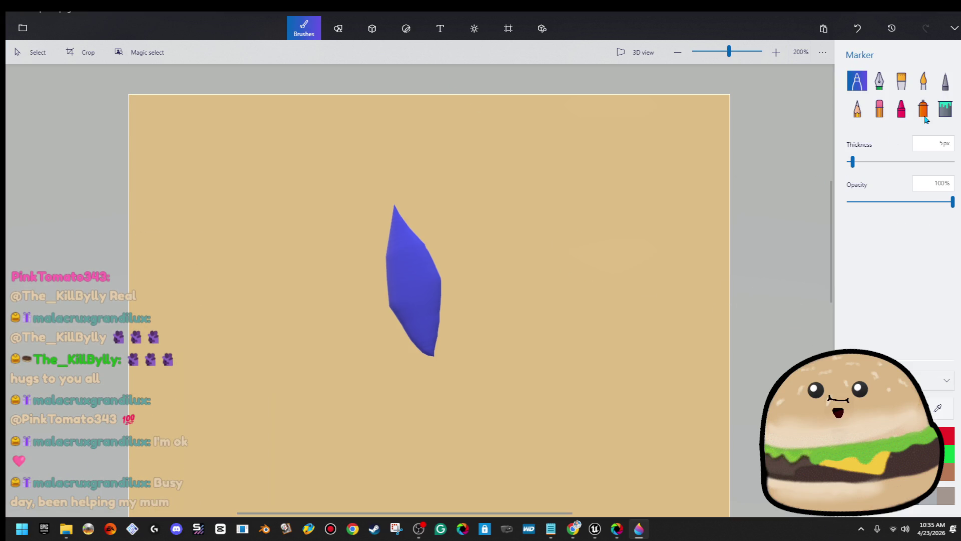
- Fill the blue seed with tan and lighten the fill colour to f0d19c
left_click(944, 109)
left_click(400, 265)
scroll(522, 277, "down", 4)
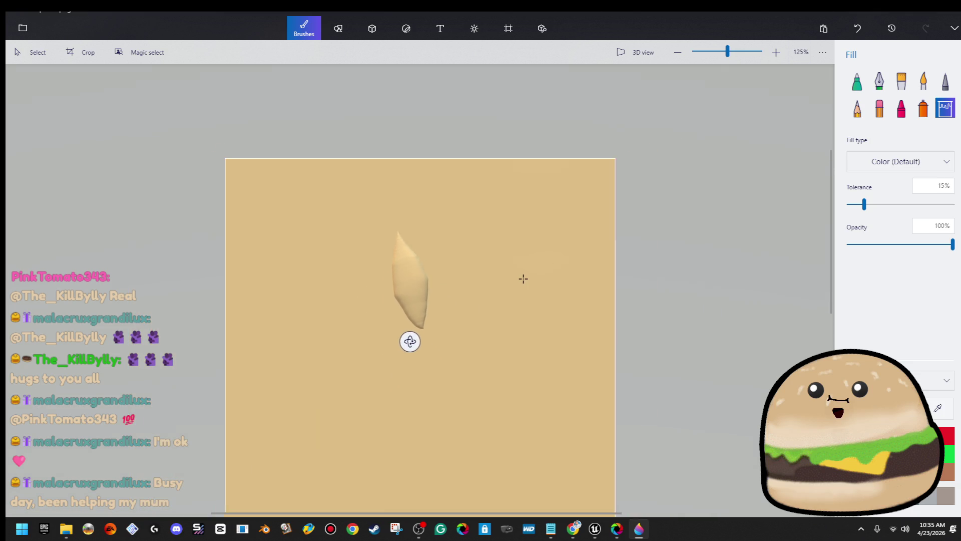
left_click(886, 408)
left_click_drag(441, 197, 435, 187)
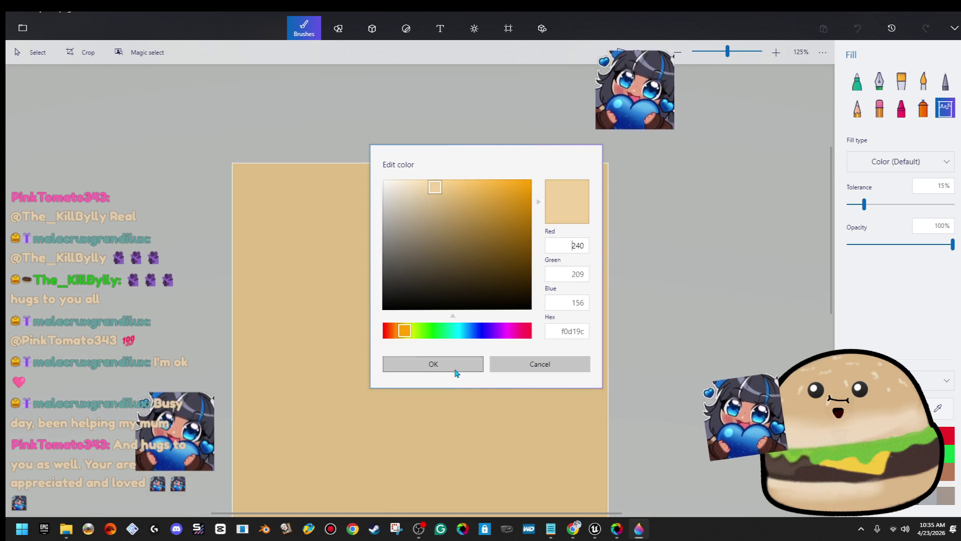
left_click(454, 369)
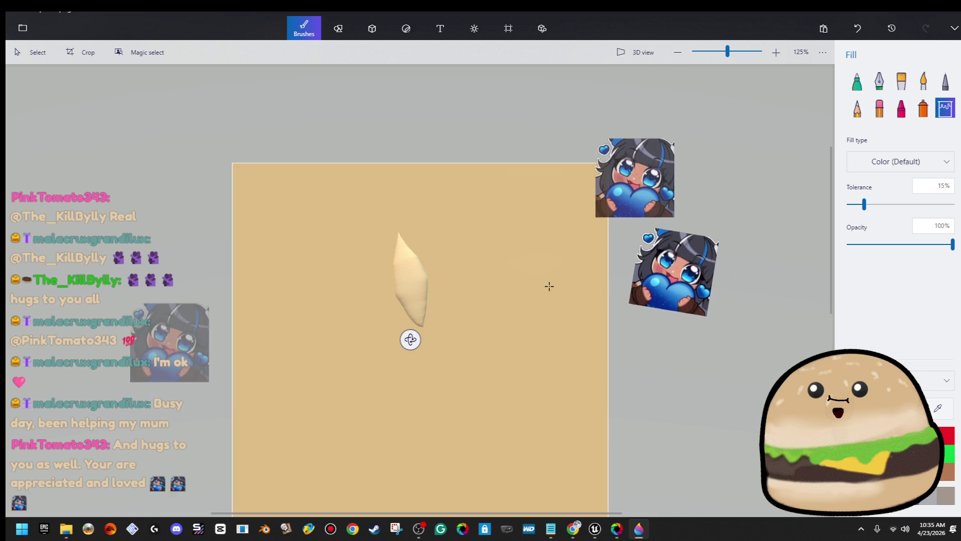
- Edit the selected seed's colour to an even lighter cream
left_click(35, 62)
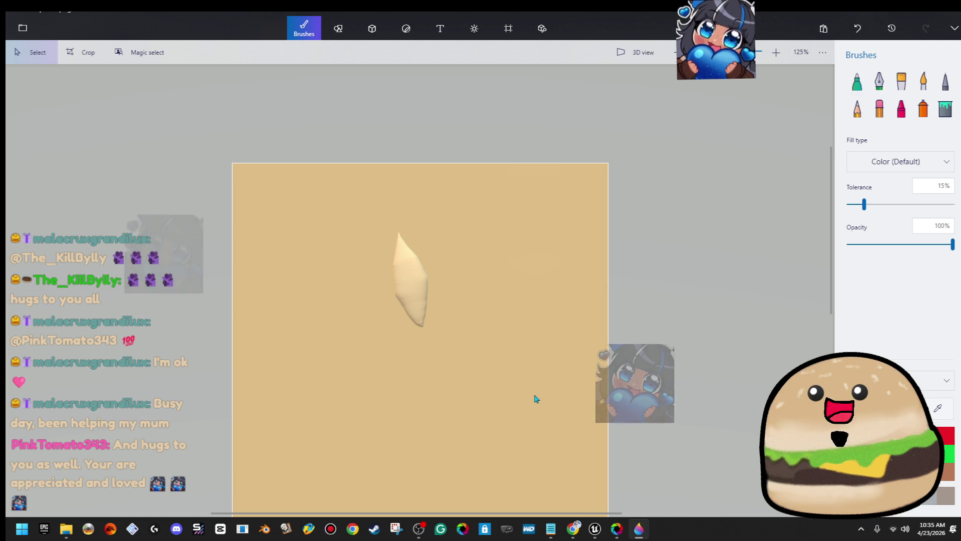
left_click(423, 299)
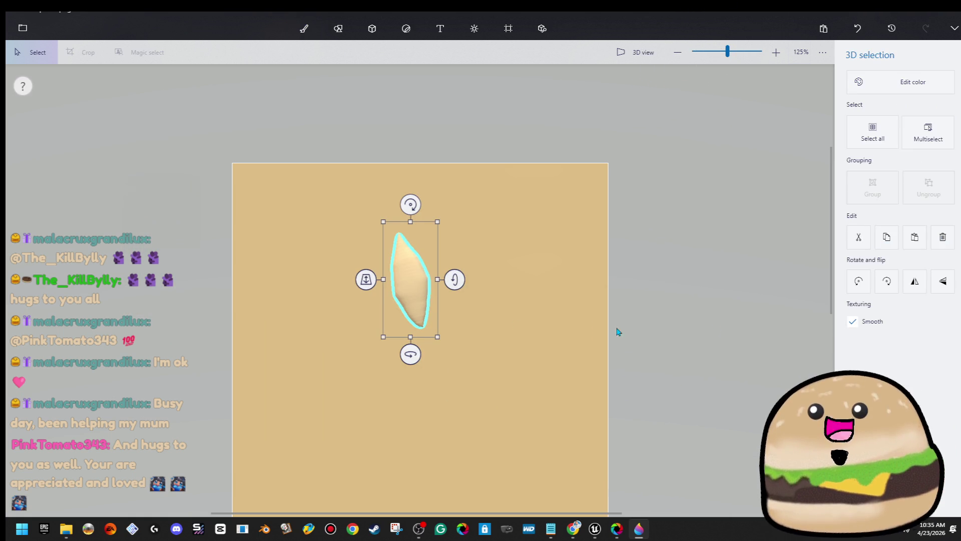
left_click(862, 84)
left_click(786, 130)
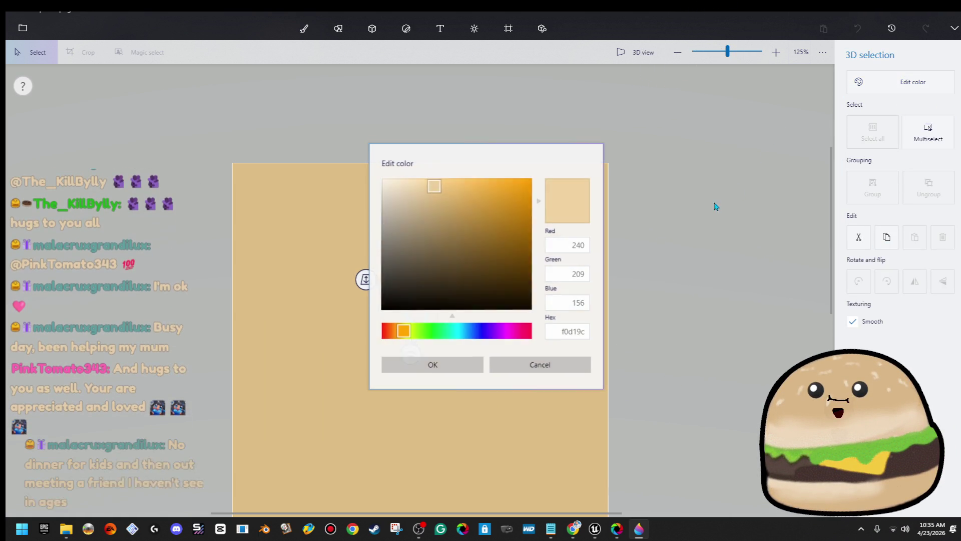
left_click_drag(433, 192, 429, 187)
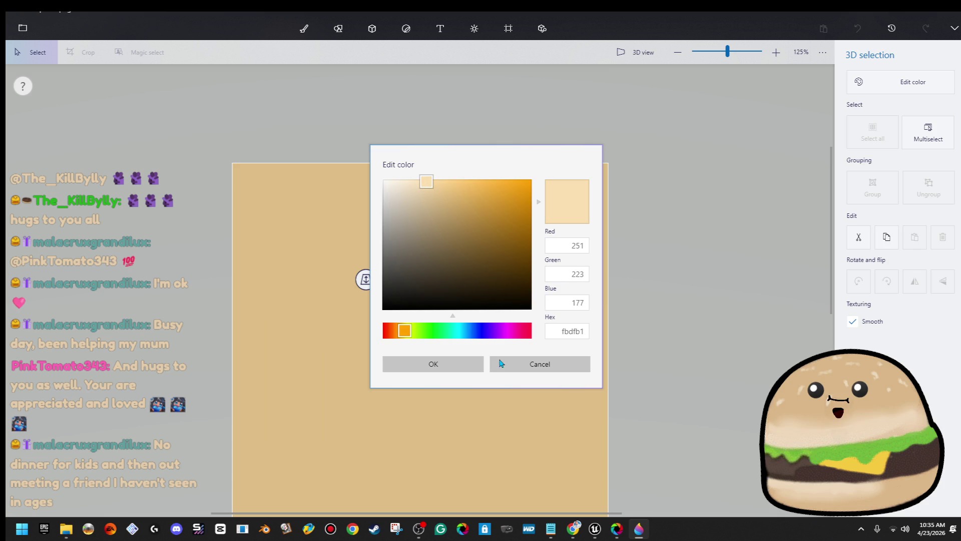
left_click(473, 366)
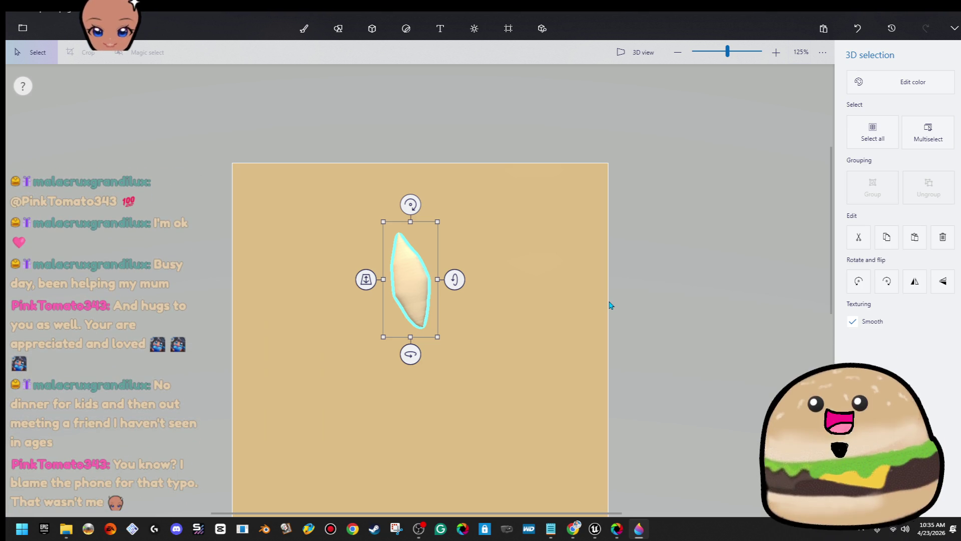
- Tilt and shrink the seed, then paste a duplicate beside it
left_click_drag(414, 207, 439, 207)
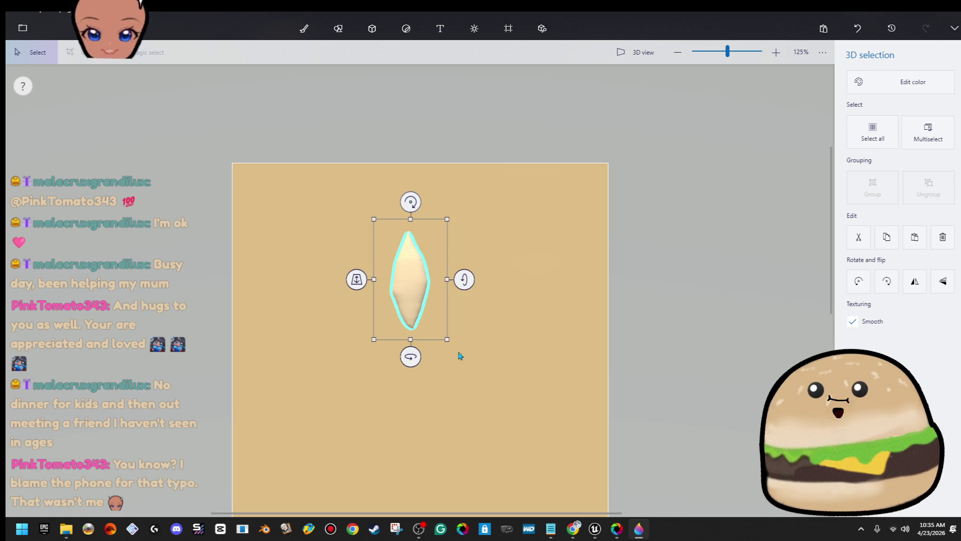
mouse_move(446, 339)
left_mouse_down()
mouse_move(433, 283)
mouse_move(251, 195)
mouse_move(290, 233)
left_mouse_up()
key("ctrl+z")
key("ctrl+y")
key("ctrl+v")
mouse_move(283, 228)
left_mouse_down()
mouse_move(300, 228)
mouse_move(313, 253)
left_mouse_up()
- Copy and paste the seed pair, then the group of four, building a staggered row across the top
mouse_move(333, 160)
left_mouse_down()
mouse_move(197, 255)
mouse_move(184, 298)
left_mouse_up()
key("ctrl+c")
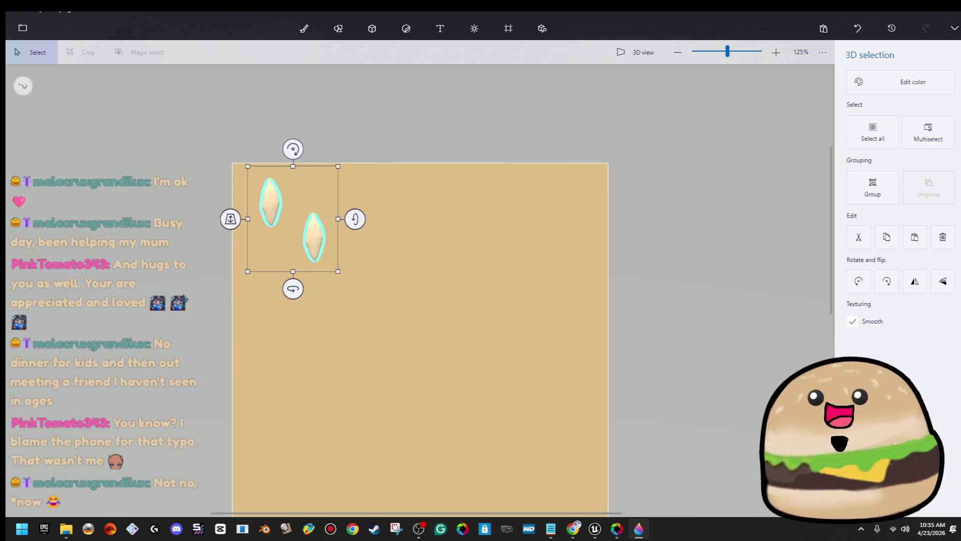
key("ctrl+v")
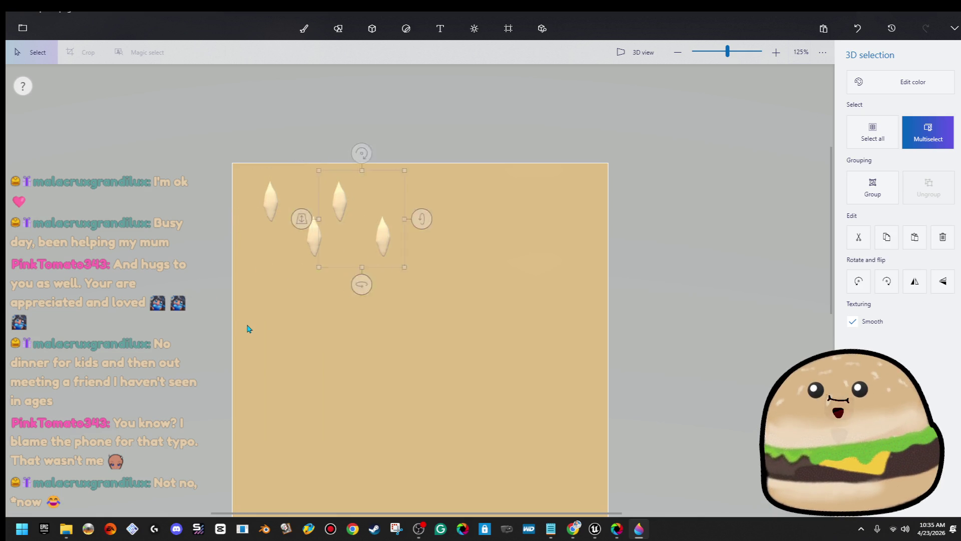
left_click(535, 135)
left_click_drag(534, 136, 7, 332)
key("ctrl")
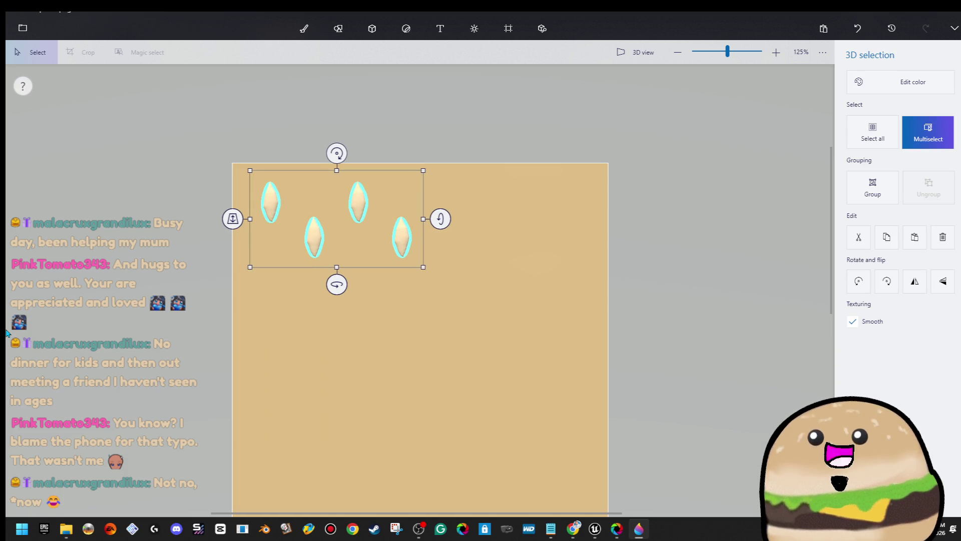
key("ctrl+c")
key("ctrl+v")
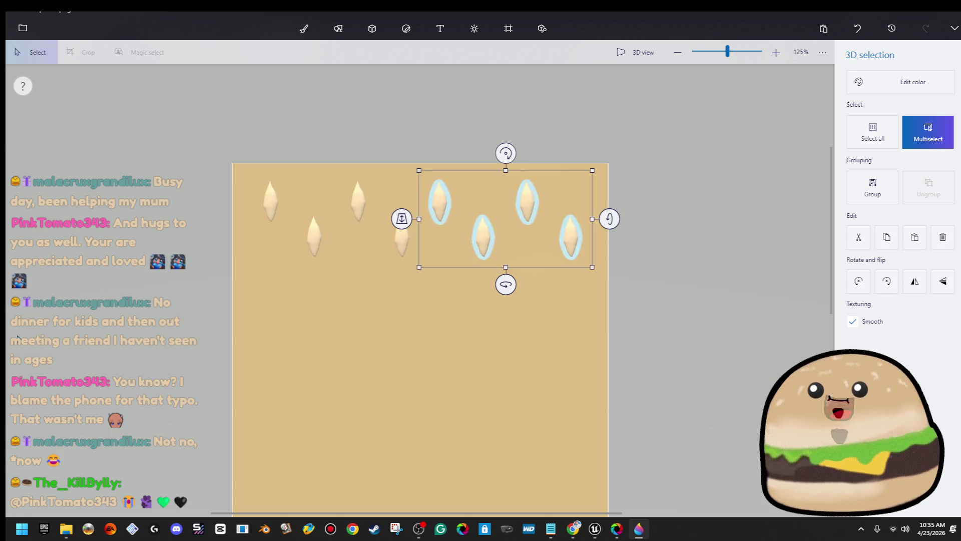
mouse_move(149, 139)
left_mouse_down()
mouse_move(544, 321)
mouse_move(715, 367)
left_mouse_up()
mouse_move(664, 129)
left_mouse_down()
mouse_move(399, 423)
mouse_move(409, 428)
left_mouse_up()
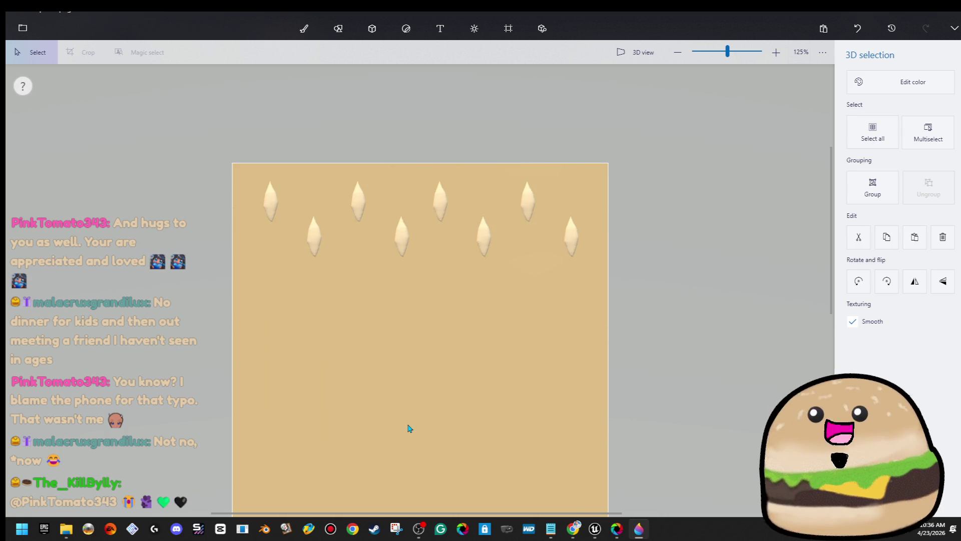
left_click(692, 129)
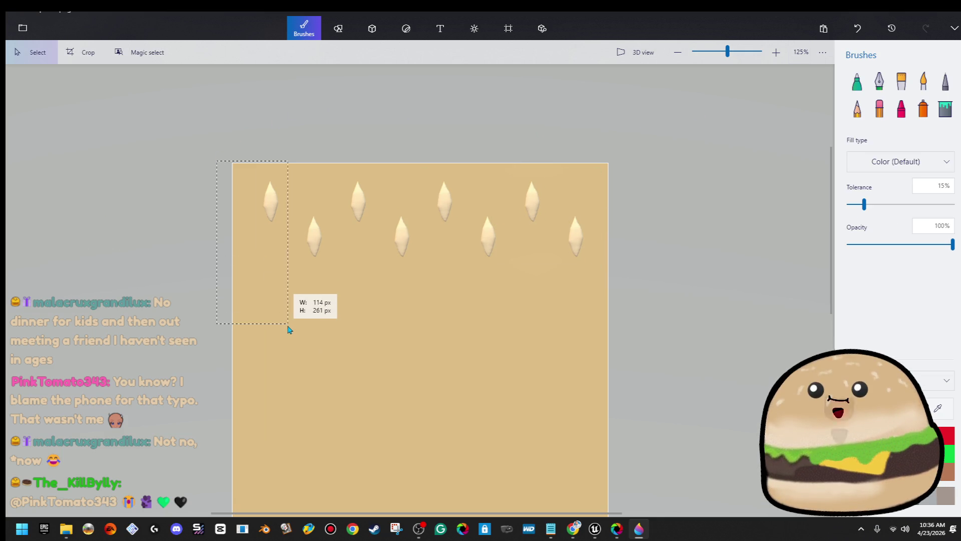
- Duplicate the row of eight seeds and move the copy just below the original
mouse_move(229, 155)
left_mouse_down()
mouse_move(626, 350)
mouse_move(646, 382)
left_mouse_up()
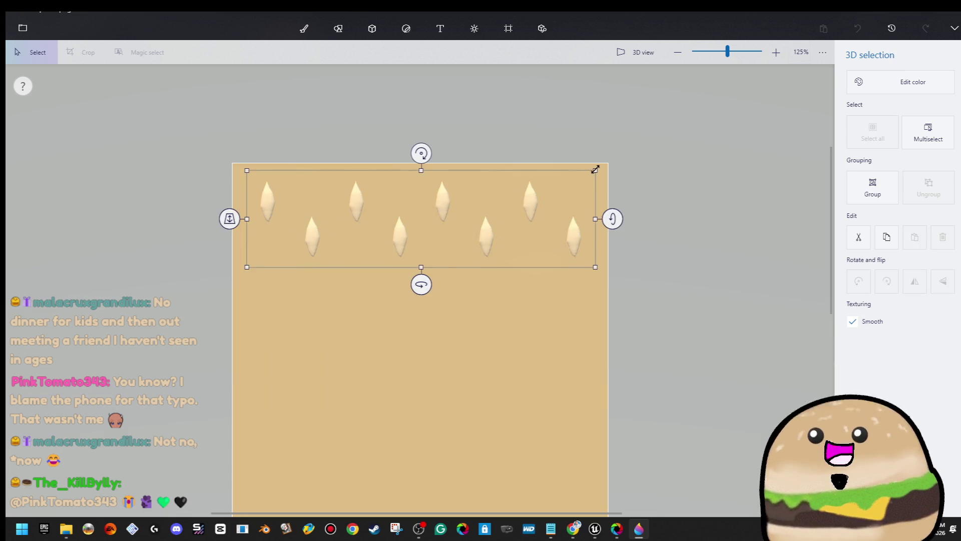
left_click_drag(572, 252, 575, 251)
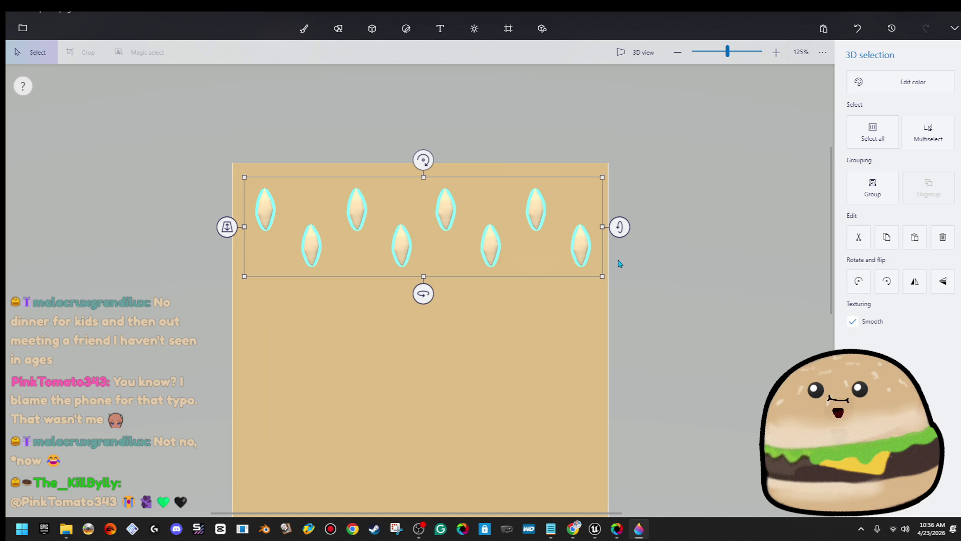
key("ctrl+c")
key("ctrl+v")
mouse_move(480, 257)
left_mouse_down()
mouse_move(476, 367)
mouse_move(479, 336)
left_mouse_up()
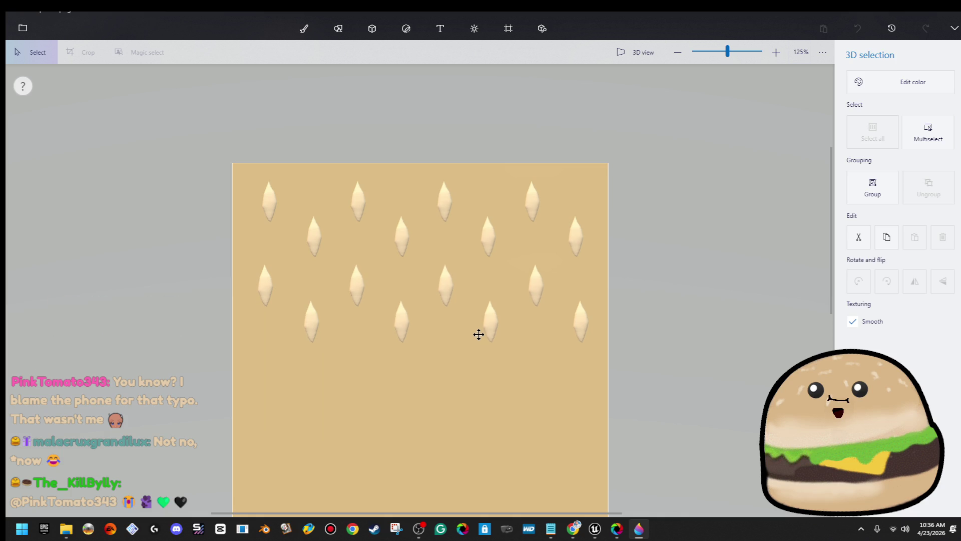
- Copy all sixteen seeds into the lower half of the canvas and deselect them
mouse_move(634, 152)
left_mouse_down()
mouse_move(397, 275)
mouse_move(192, 425)
left_mouse_up()
scroll(262, 356, "down", 5)
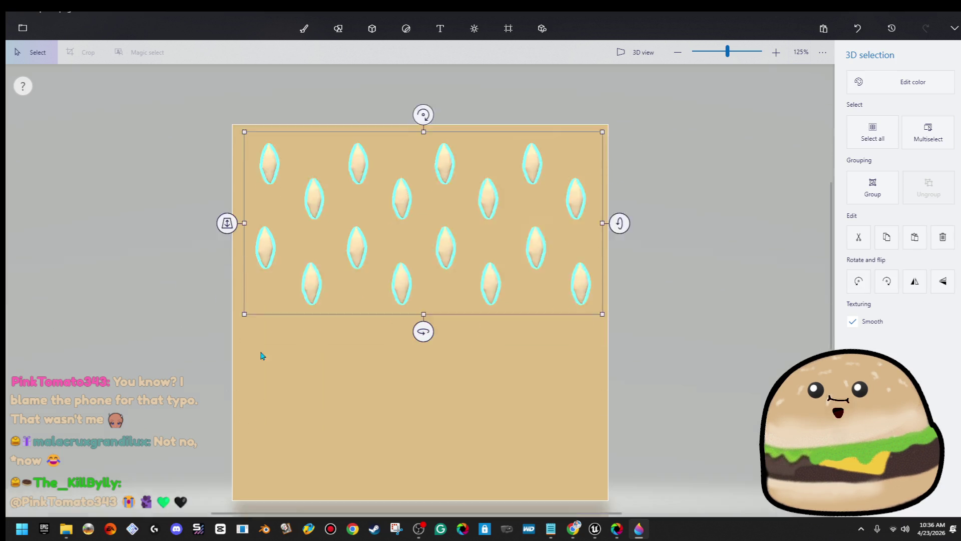
key("ctrl+c")
key("ctrl+v")
mouse_move(352, 146)
left_mouse_down()
mouse_move(375, 344)
mouse_move(348, 301)
mouse_move(354, 316)
left_mouse_up()
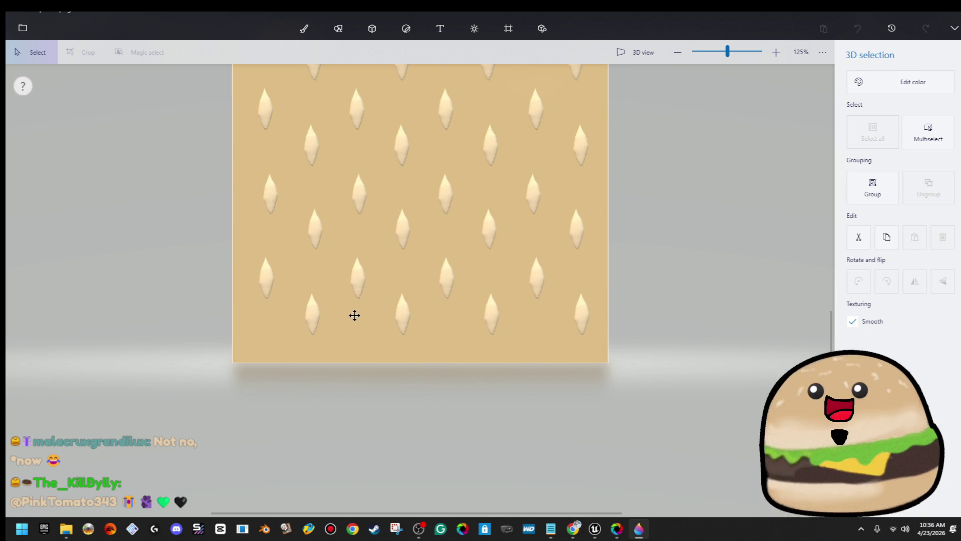
left_click(646, 264)
scroll(649, 266, "down", 3)
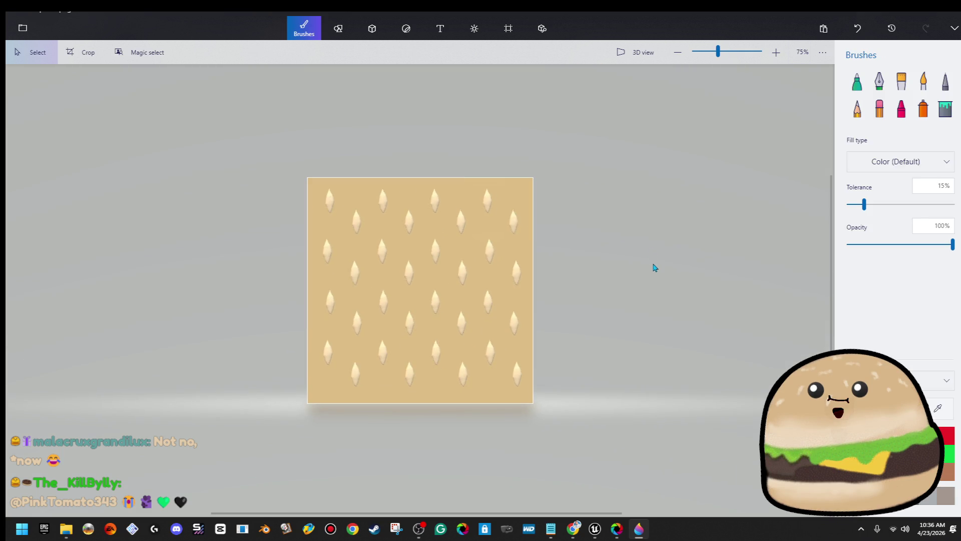
- Save the seed texture as PNG image 'burger bun' in SUBLIMINI, then minimise Paint 3D
left_click(39, 36)
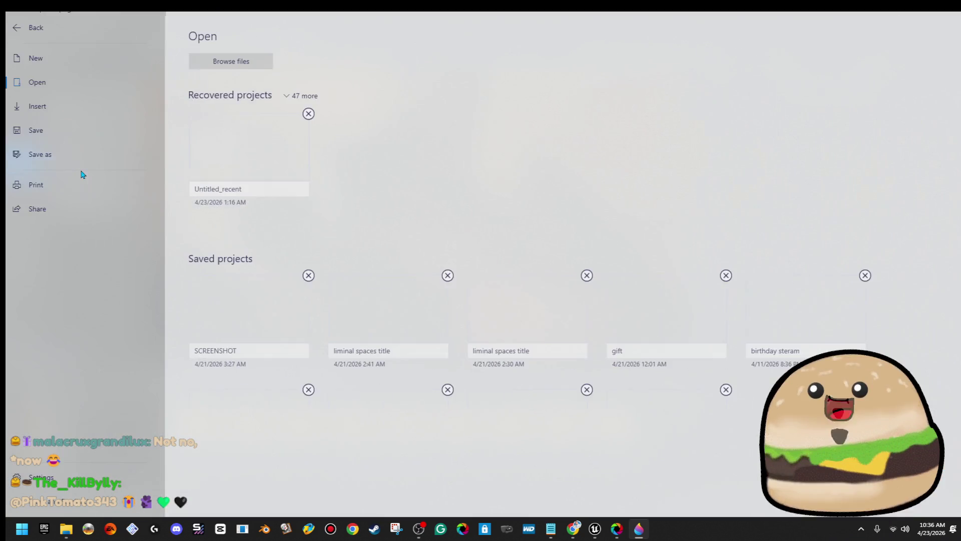
left_click(83, 156)
left_click(212, 108)
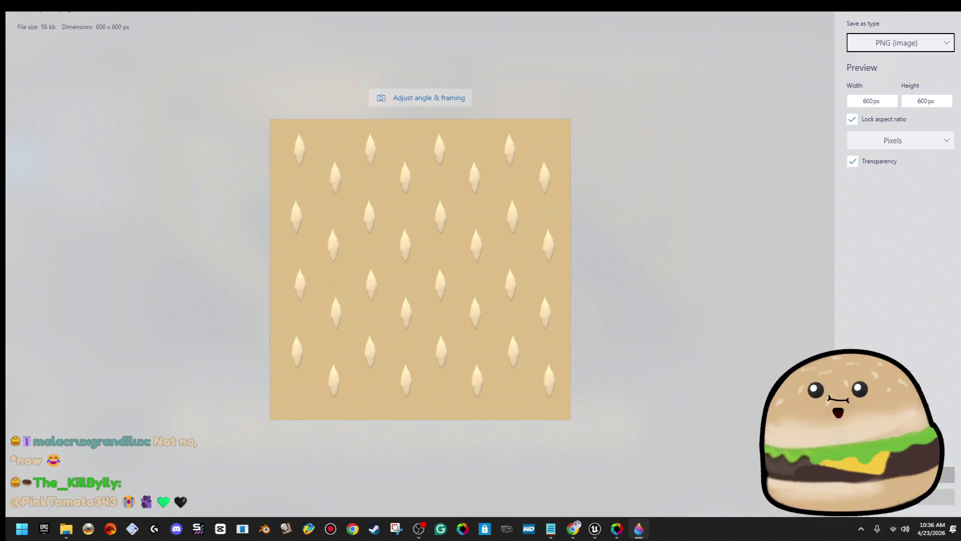
key("Return")
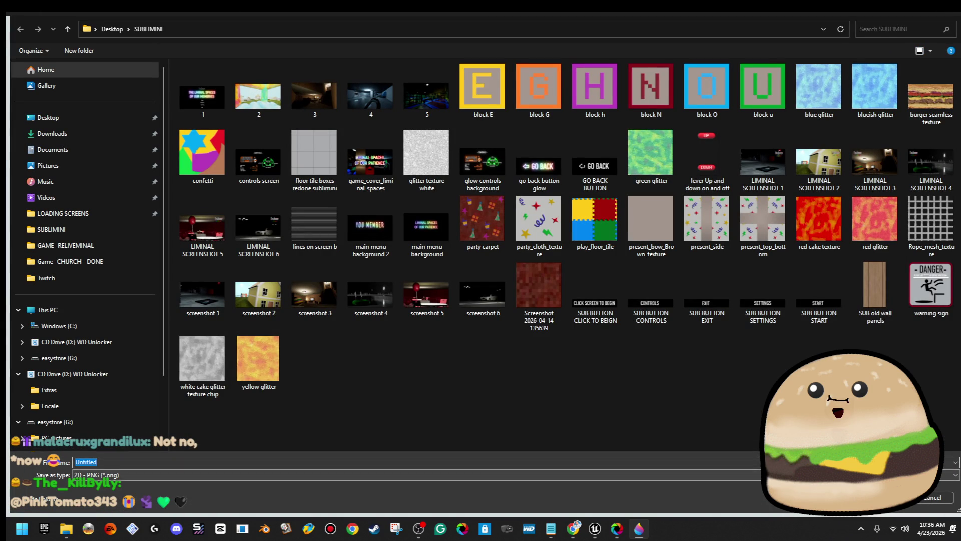
type("burger bun seasame seeds text")
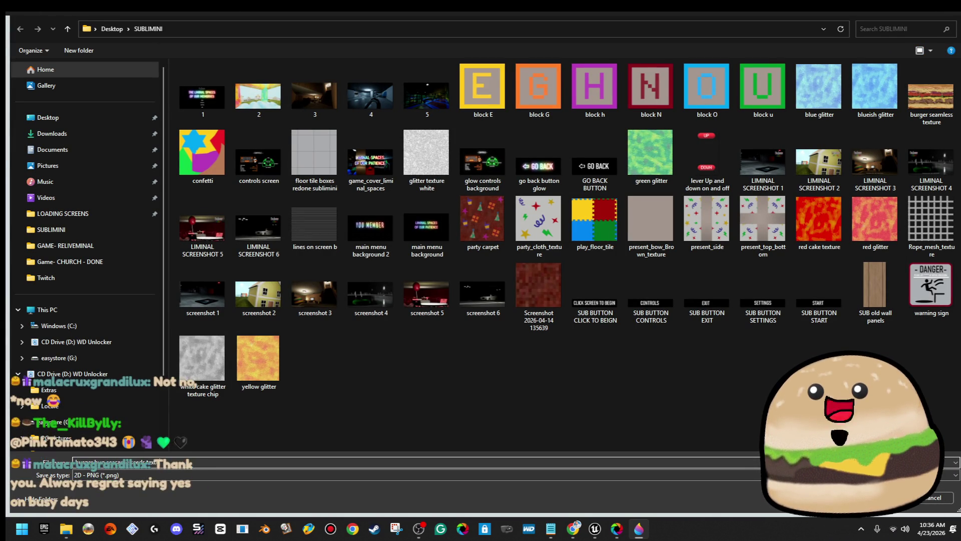
key("Return")
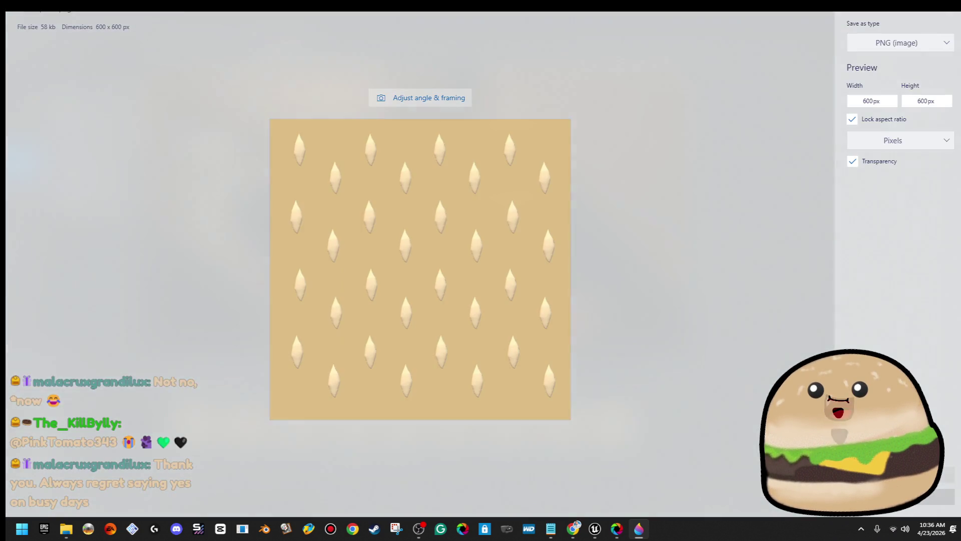
left_click(910, 11)
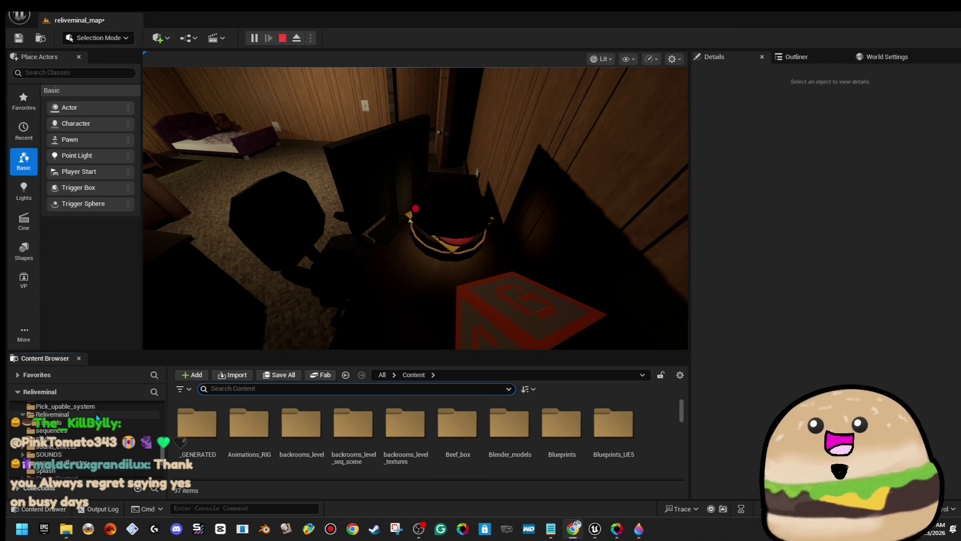
- Import the burger_bun_seasame_seeds_texture PNG into the Reliveminal folder
left_click(127, 413)
left_click(244, 377)
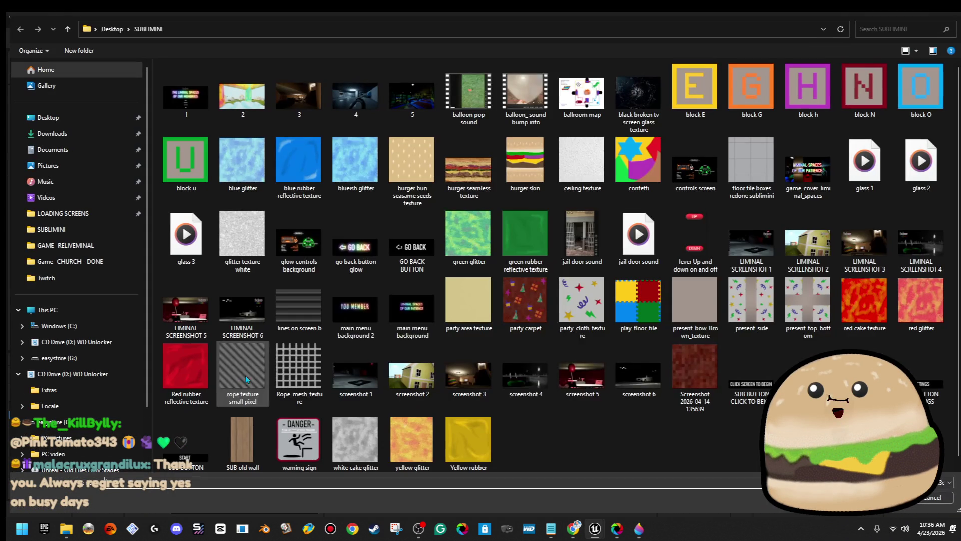
double_click(422, 174)
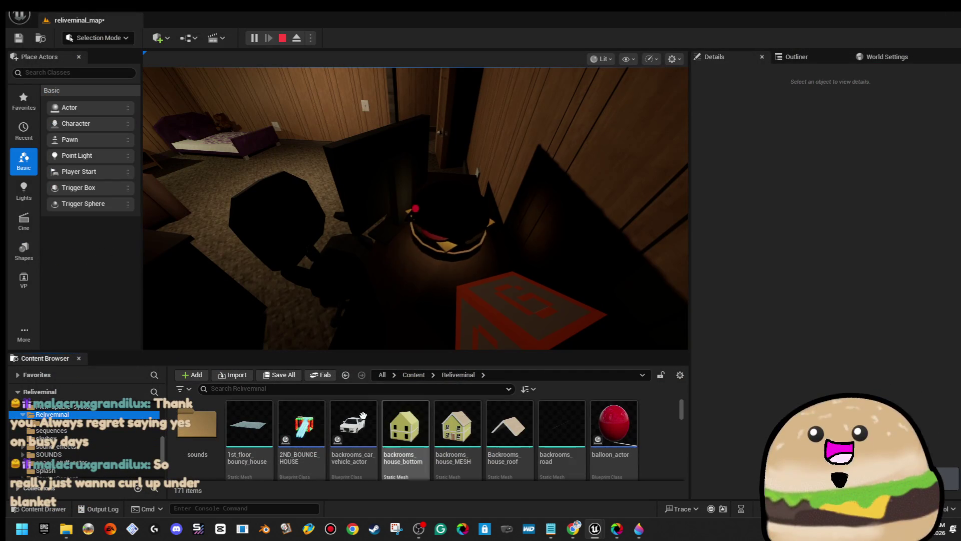
scroll(513, 450, "down", 5)
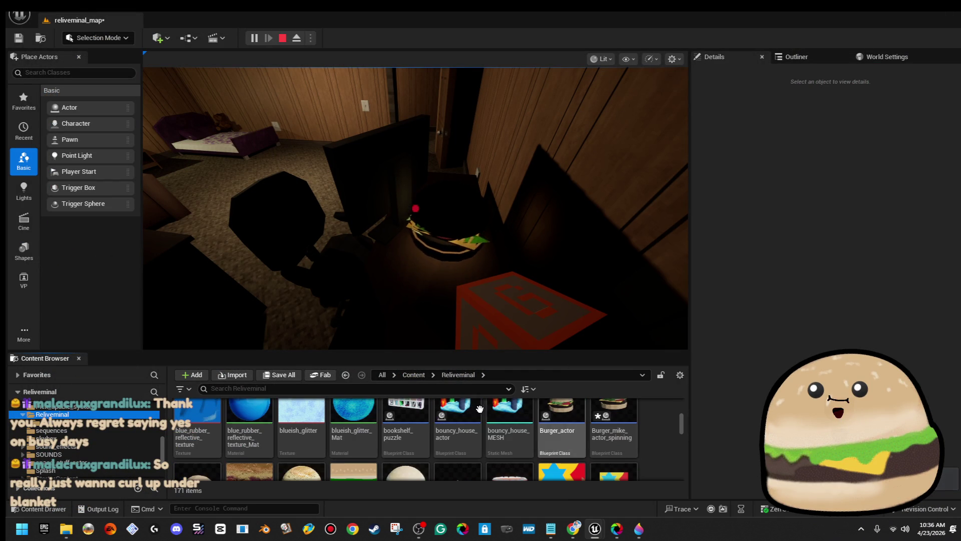
mouse_move(681, 424)
left_mouse_down()
mouse_move(681, 457)
mouse_move(650, 495)
left_mouse_up()
- Create burger_bun_seasame_seeds_texture_Mat from the sesame seed texture, keeping the default name
right_click(626, 440)
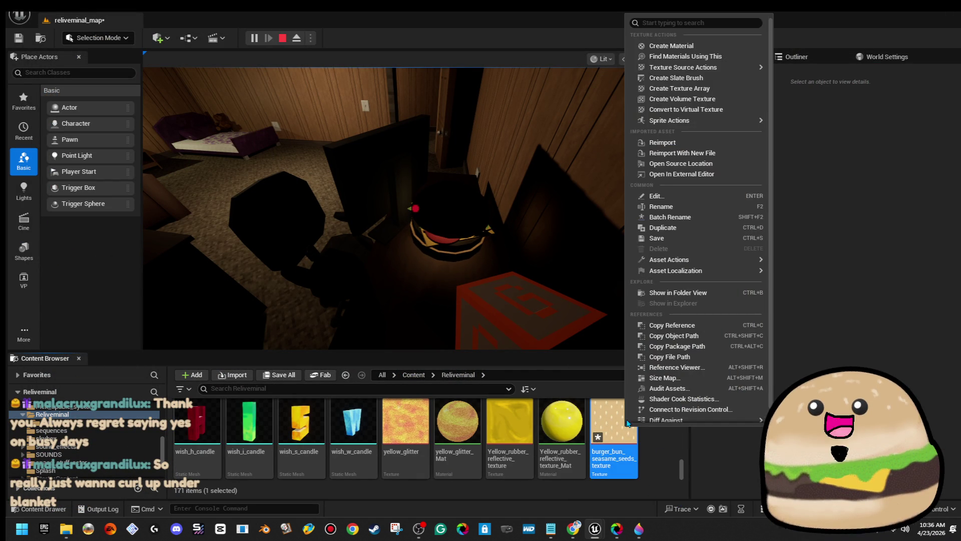
left_click(689, 50)
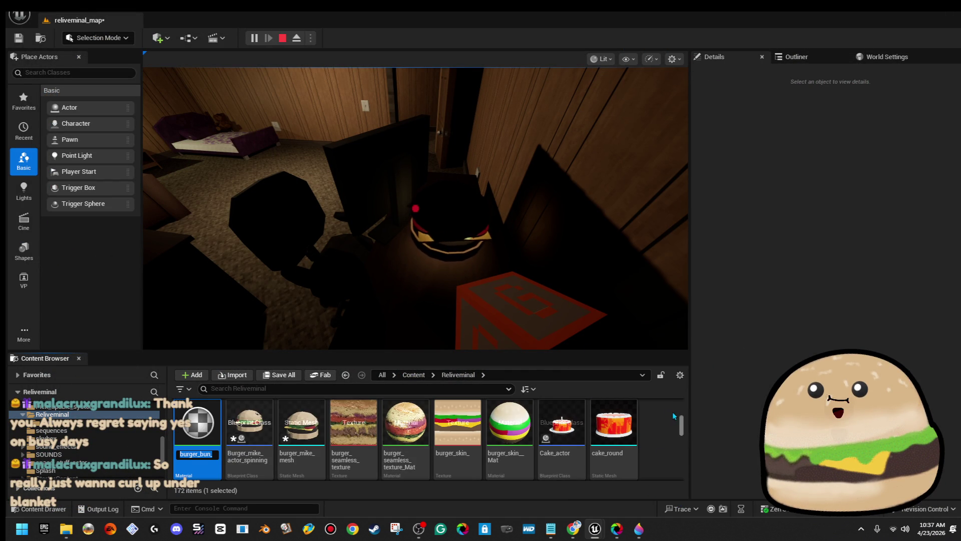
type("seasame_seeds_texture_Mat")
key("Return")
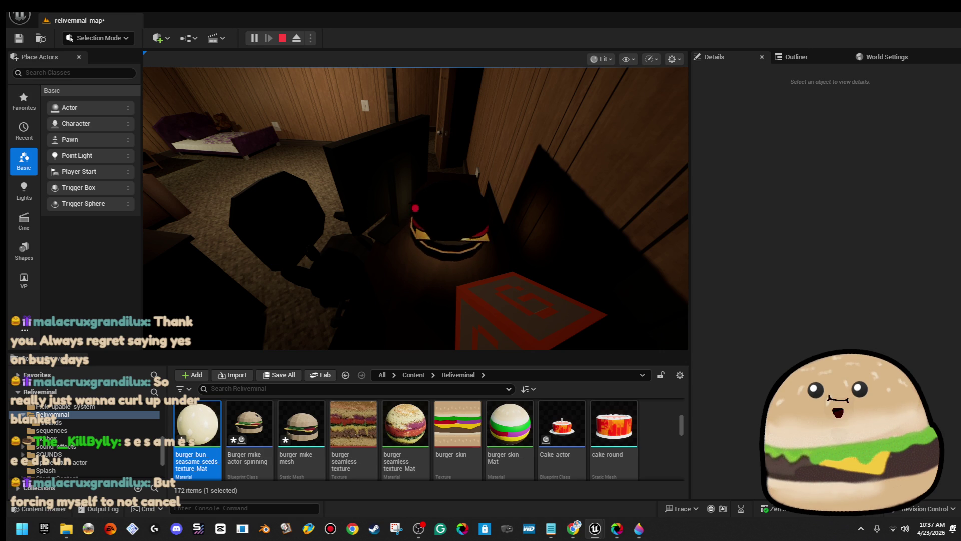
scroll(631, 439, "up", 3)
left_click(630, 439)
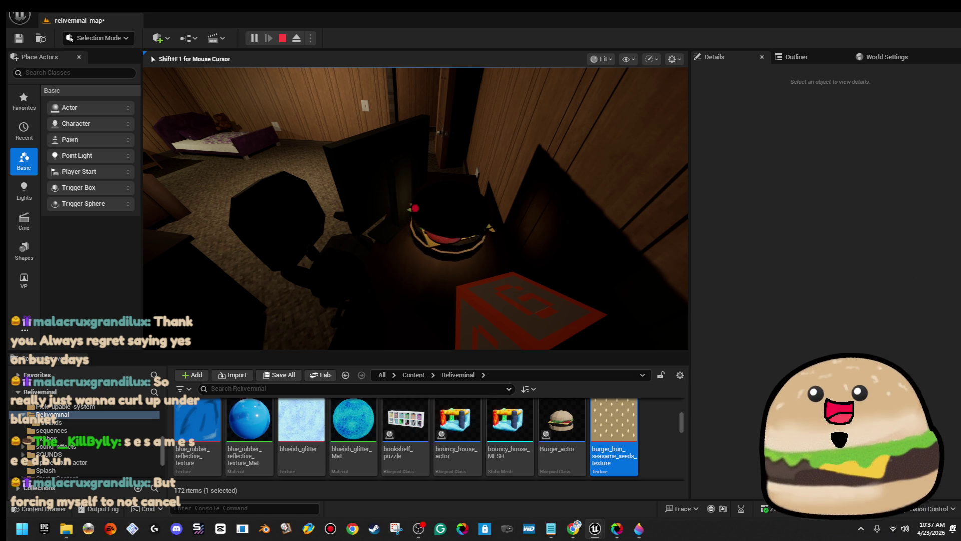
- Stop the play-test and select the spinning burger actor
key("Escape")
right_click(465, 223)
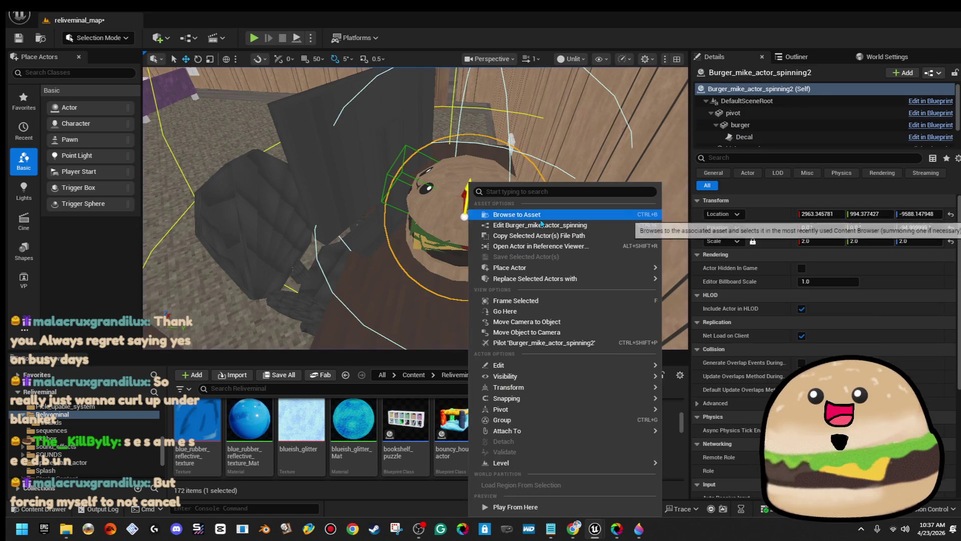
left_click(569, 226)
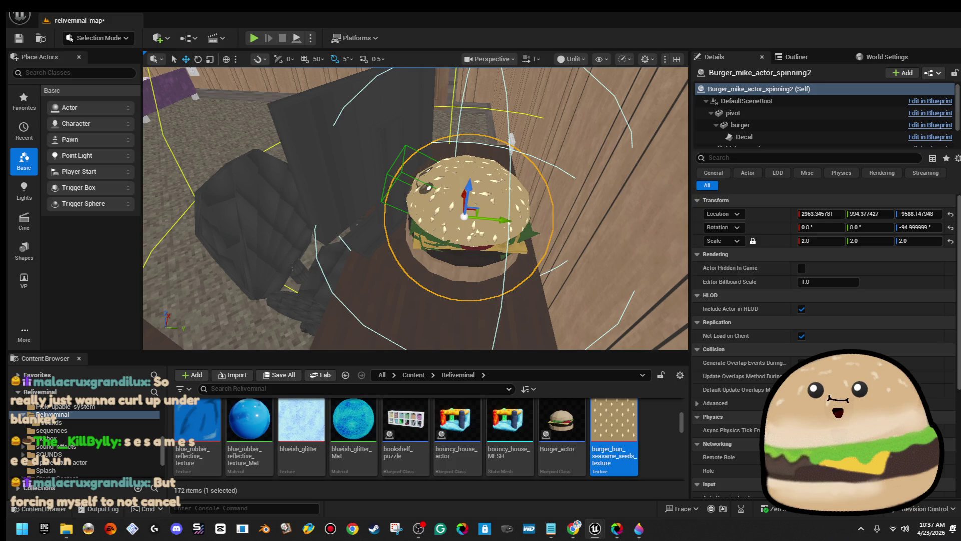
- Switch the viewport view mode from Unlit to Lit and move in close to the burger
left_click(606, 58)
left_click(571, 59)
left_click(600, 102)
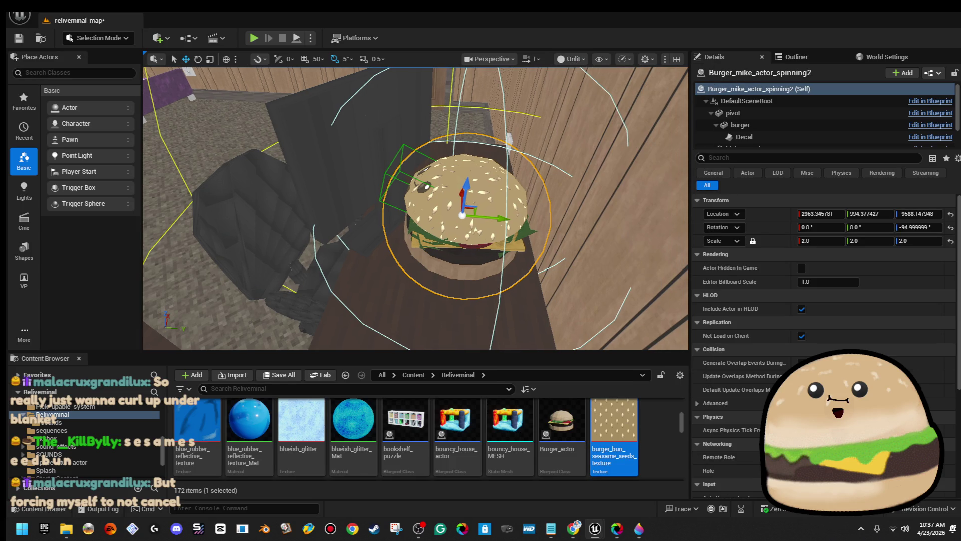
left_click(571, 59)
left_click(576, 94)
left_click_drag(522, 154, 503, 173)
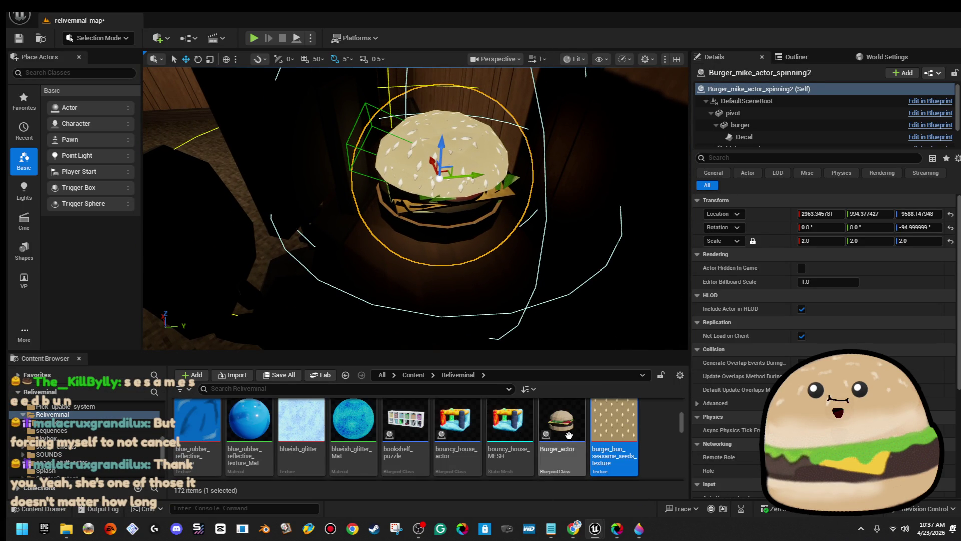
scroll(380, 441, "down", 2)
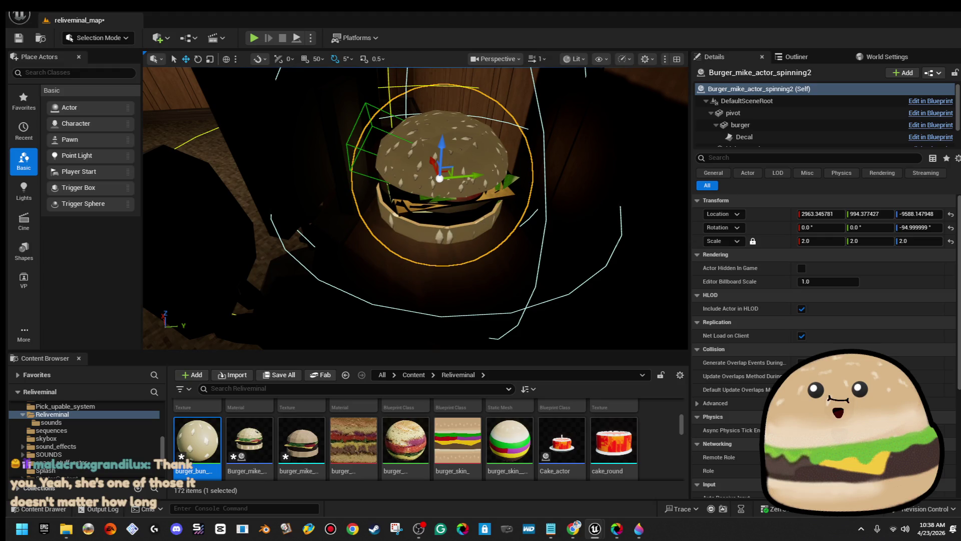
scroll(416, 208, "up", 3)
- Play-test from the desk, then from the wall behind it, stopping each run
right_click(491, 240)
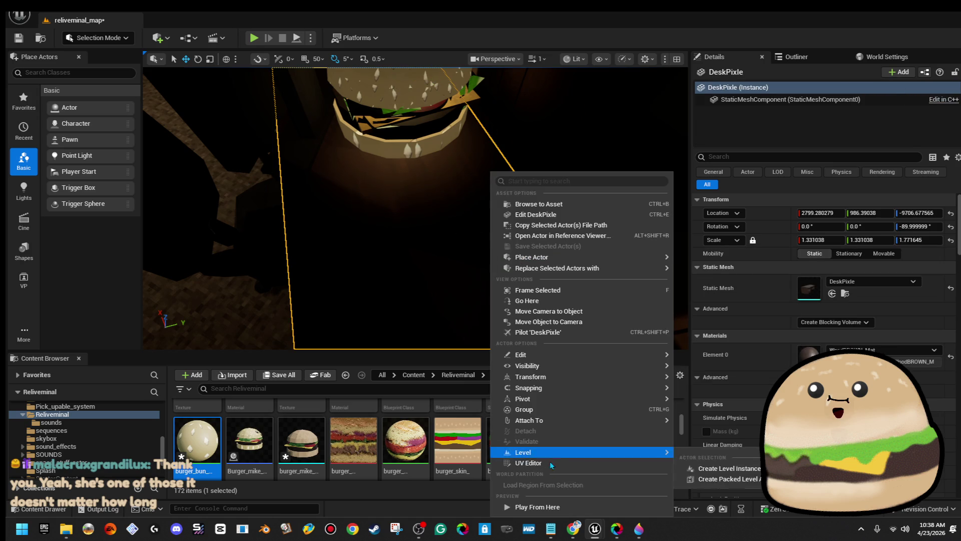
left_click(561, 508)
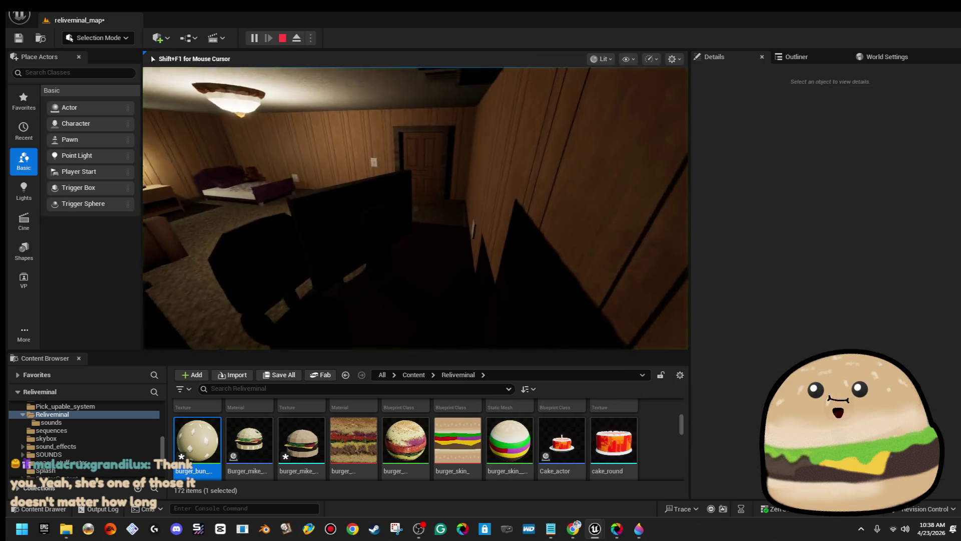
key("Escape")
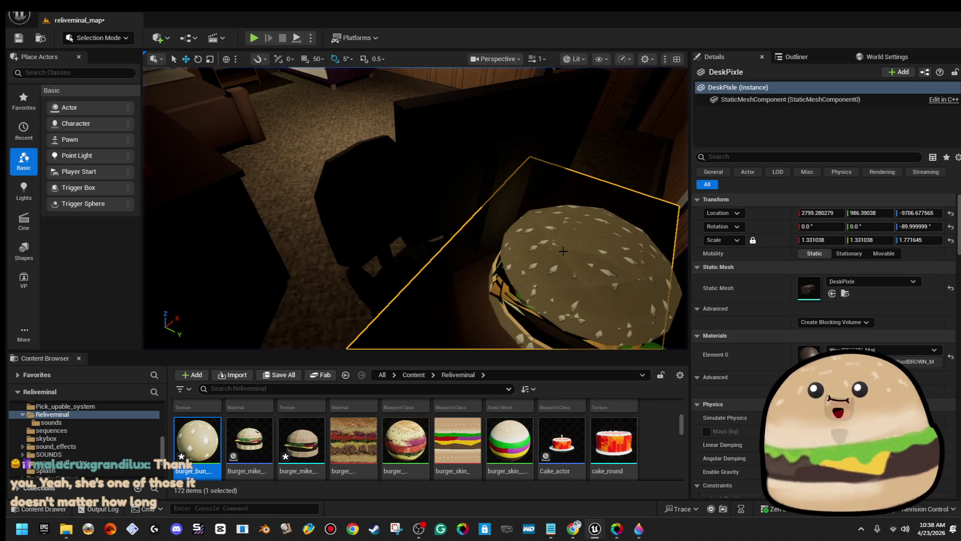
left_click_drag(395, 138, 395, 138)
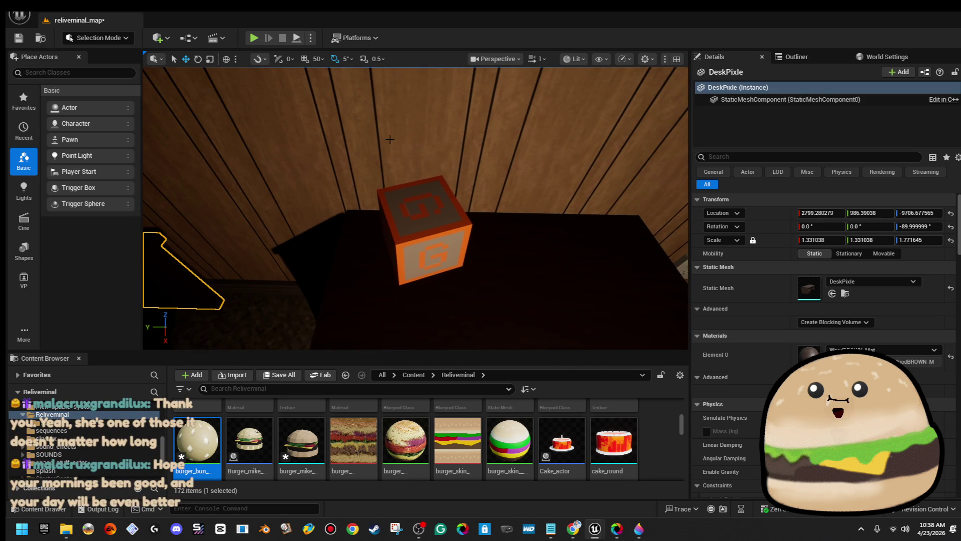
right_click(370, 225)
left_click(450, 514)
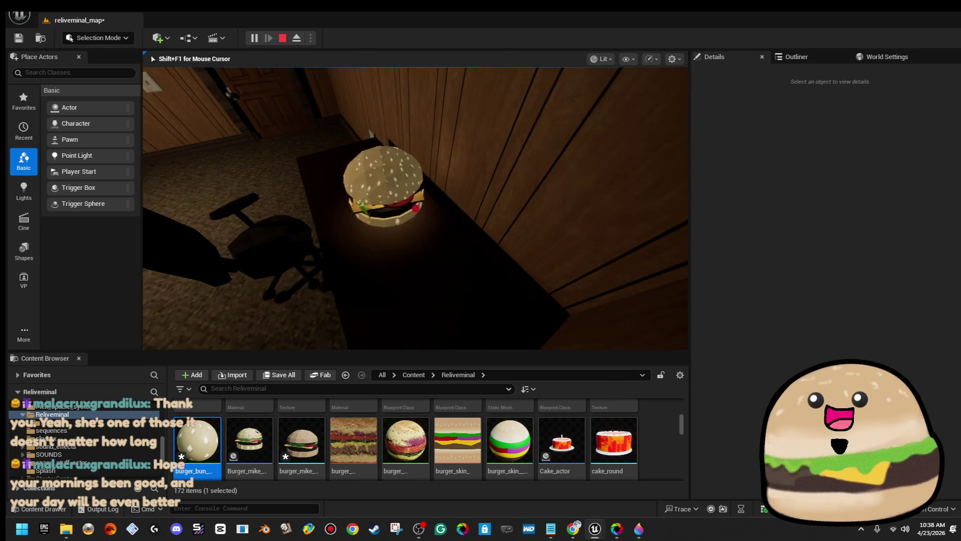
key("Escape")
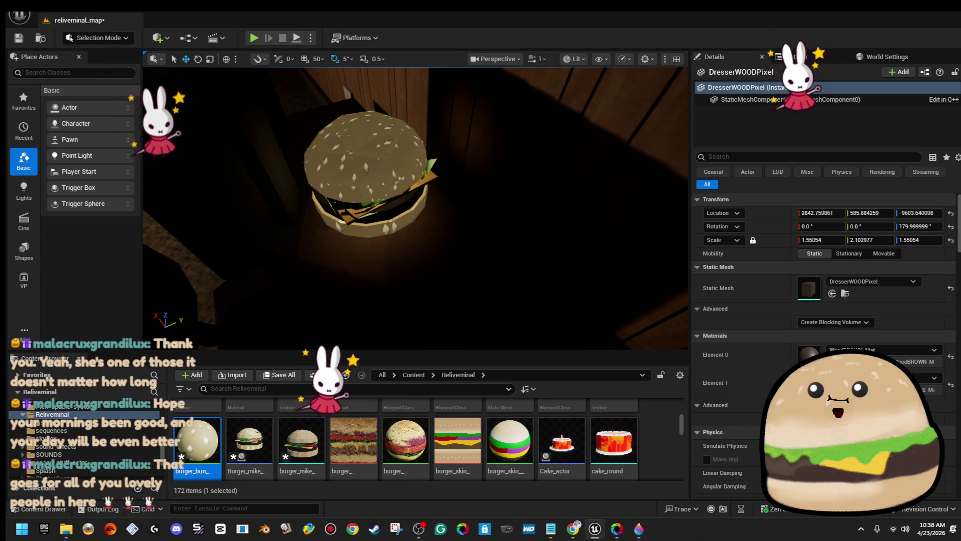
- Minimise the spinning burger Blueprint editor and play the level from the desk spot
key("alt+Tab")
left_click_drag(949, 110, 672, 102)
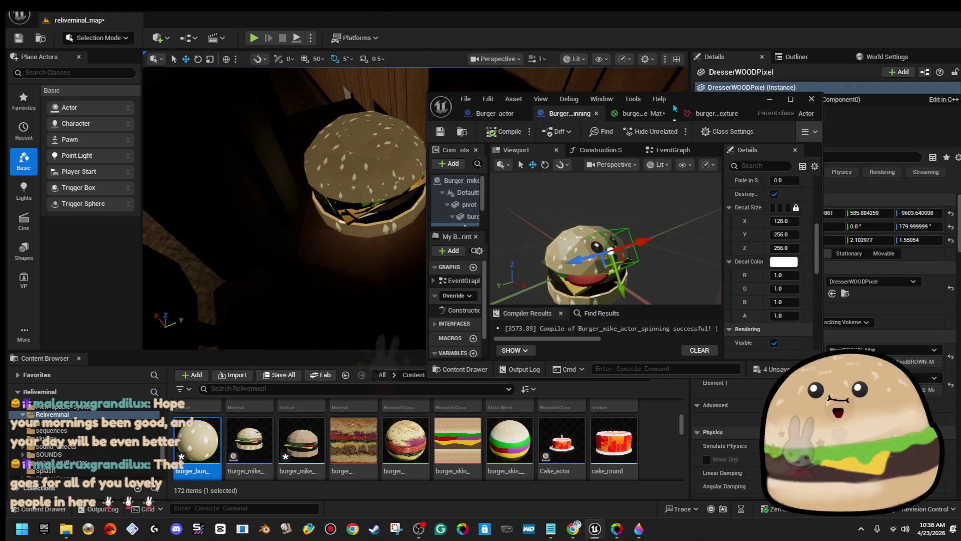
left_click(769, 99)
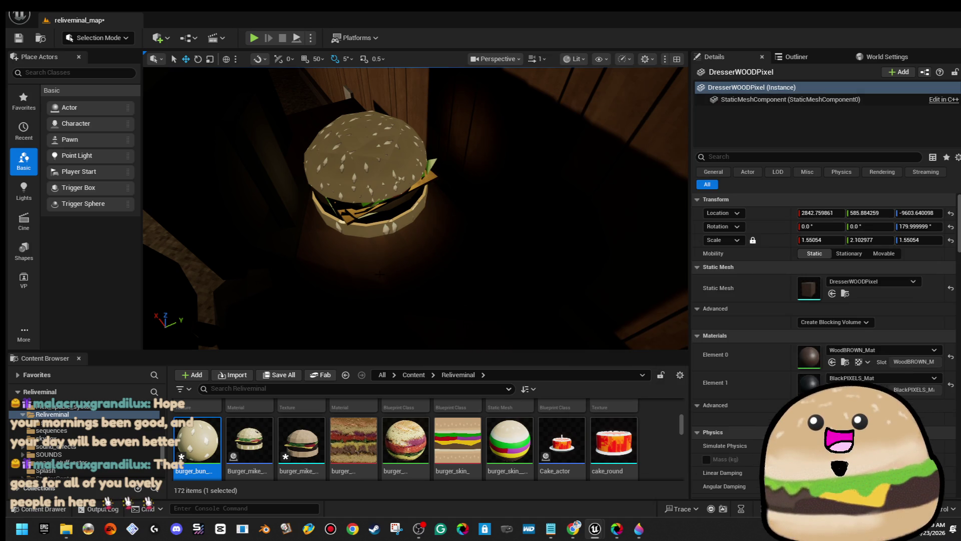
right_click(457, 175)
left_click(519, 507)
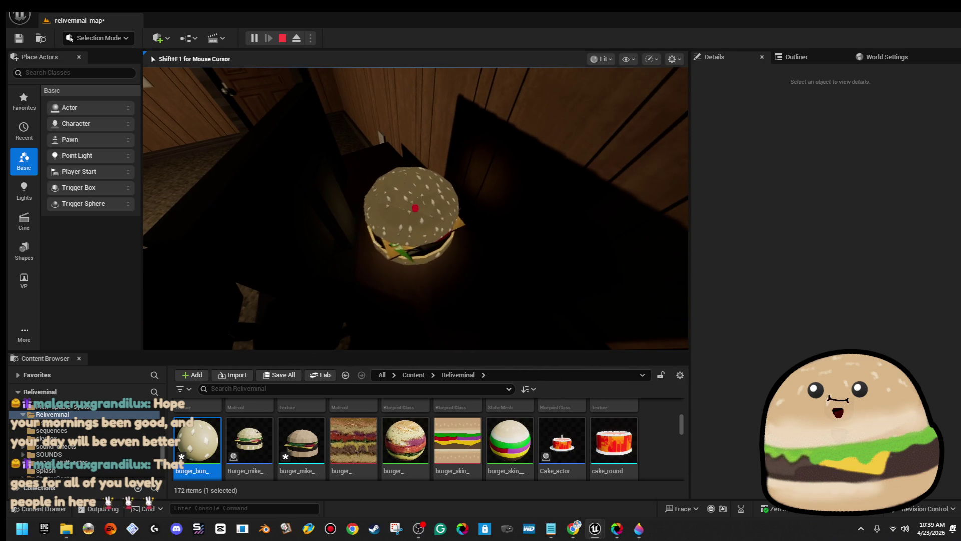
- Stop the play session and select the burger bun texture and the spinning burger actor
key("Escape")
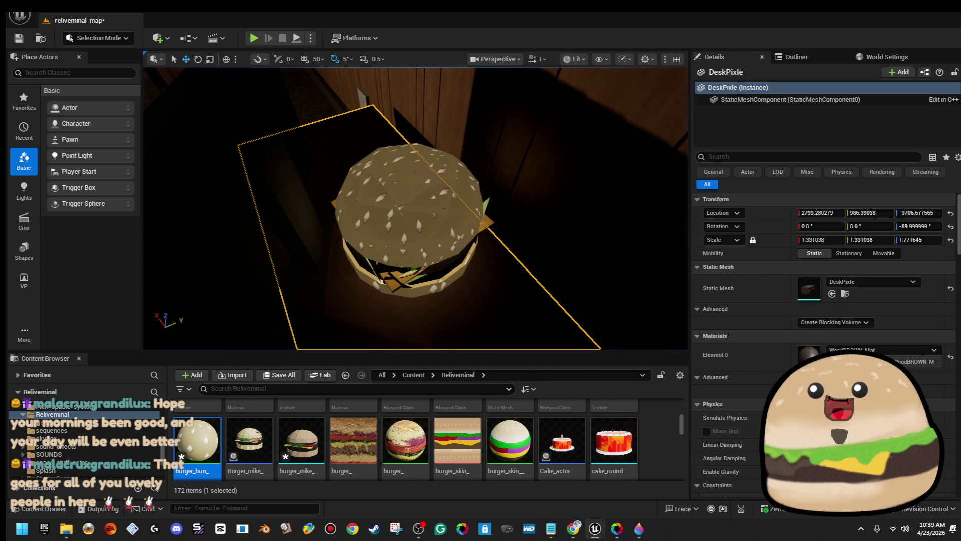
scroll(576, 441, "down", 5)
left_click(630, 435)
scroll(509, 441, "down", 2)
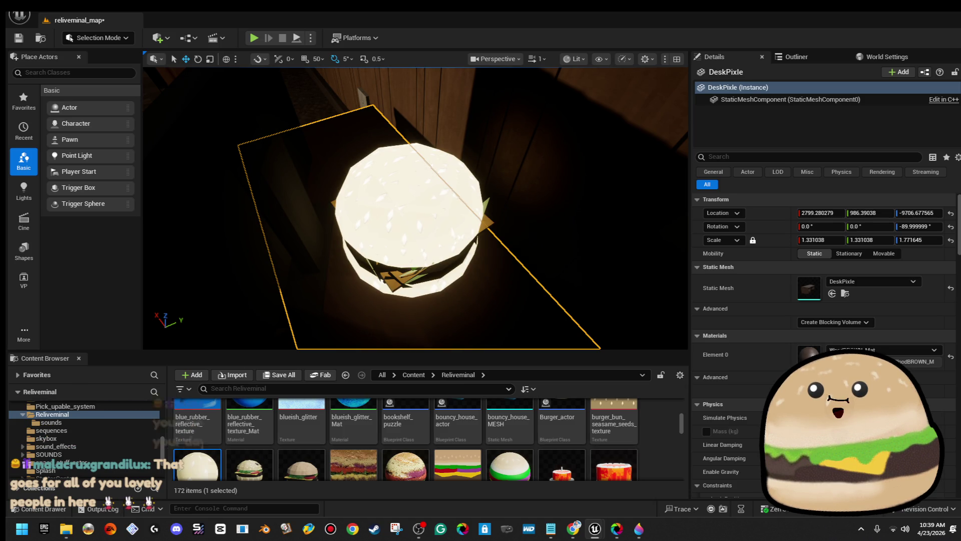
scroll(473, 266, "up", 2)
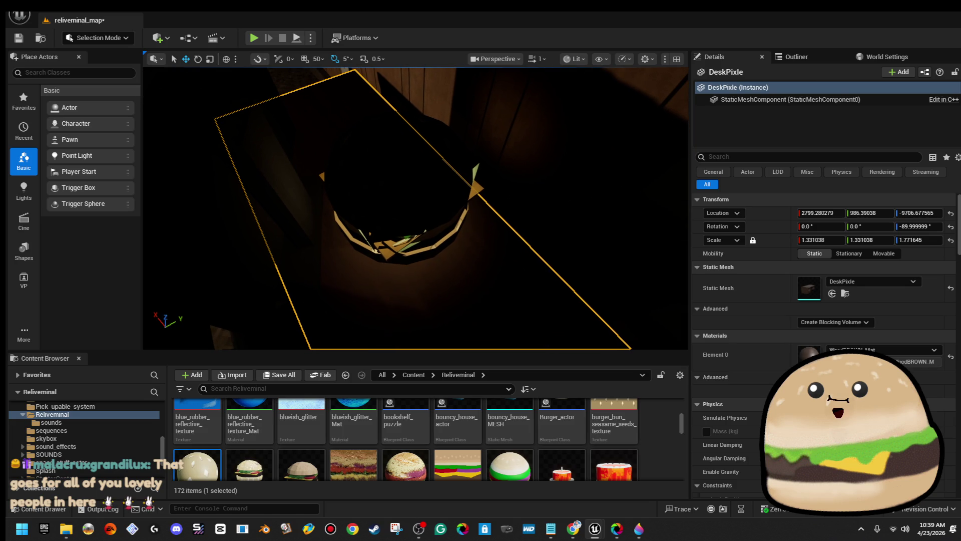
right_click(439, 176)
key("Escape")
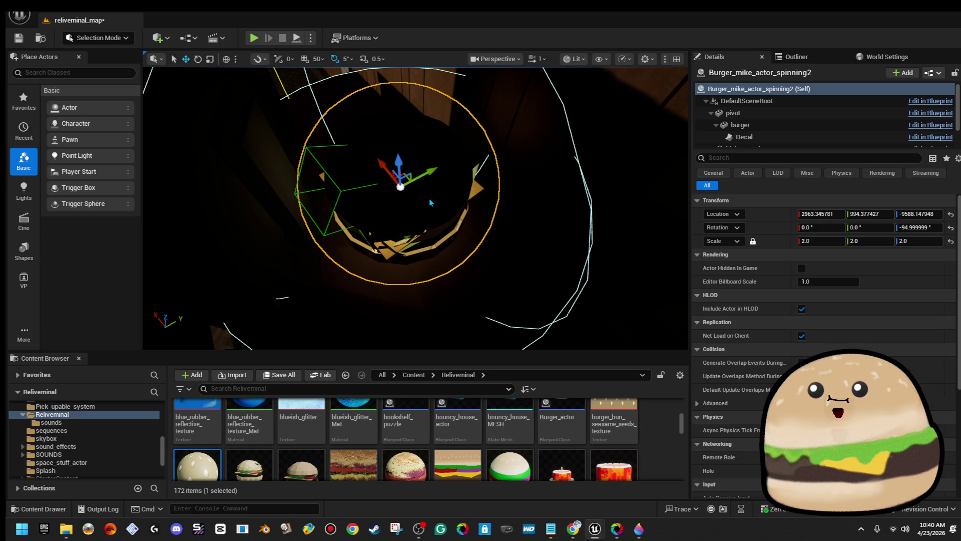
- Orbit closer to the burger, then play-test from the desk with Alt+P and stop
left_click_drag(415, 280, 451, 261)
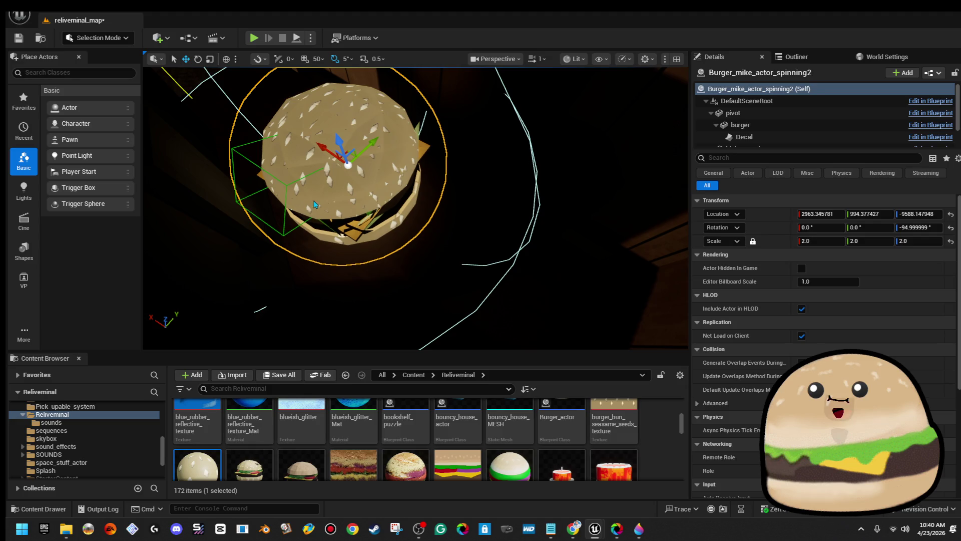
left_click_drag(323, 206, 380, 195)
right_click(456, 172)
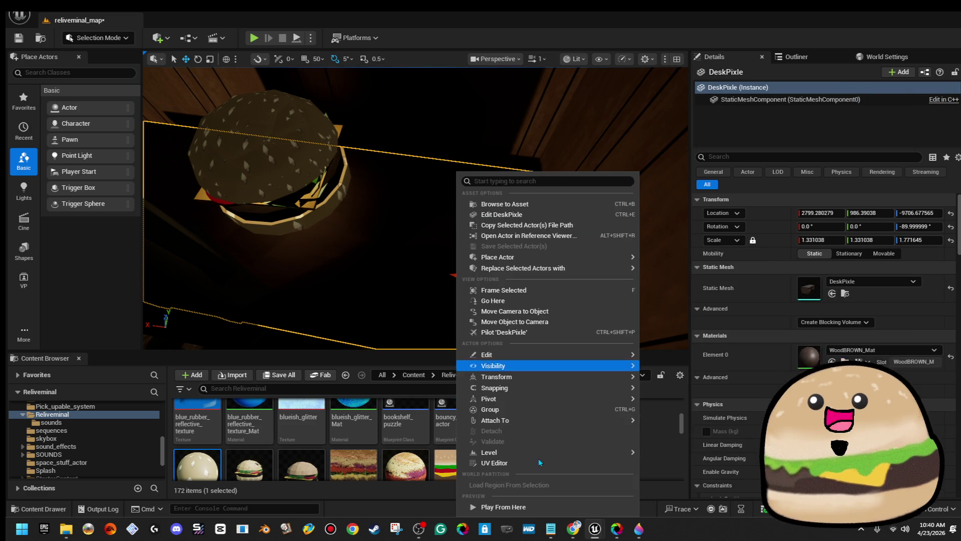
key("Escape")
key("alt+p")
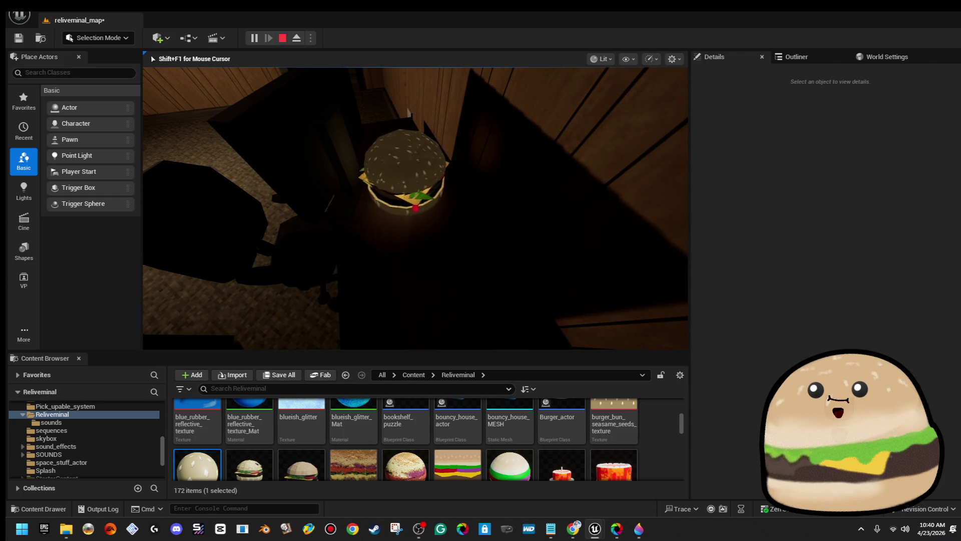
key("Escape")
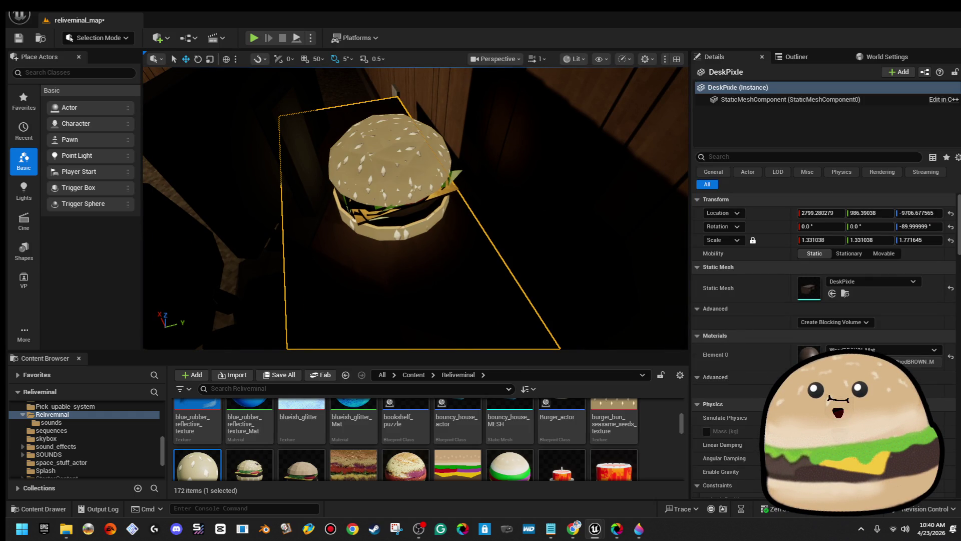
- Search all content for 'smile' and duplicate smile_Mat as smile_burger_flat
left_click(7, 352)
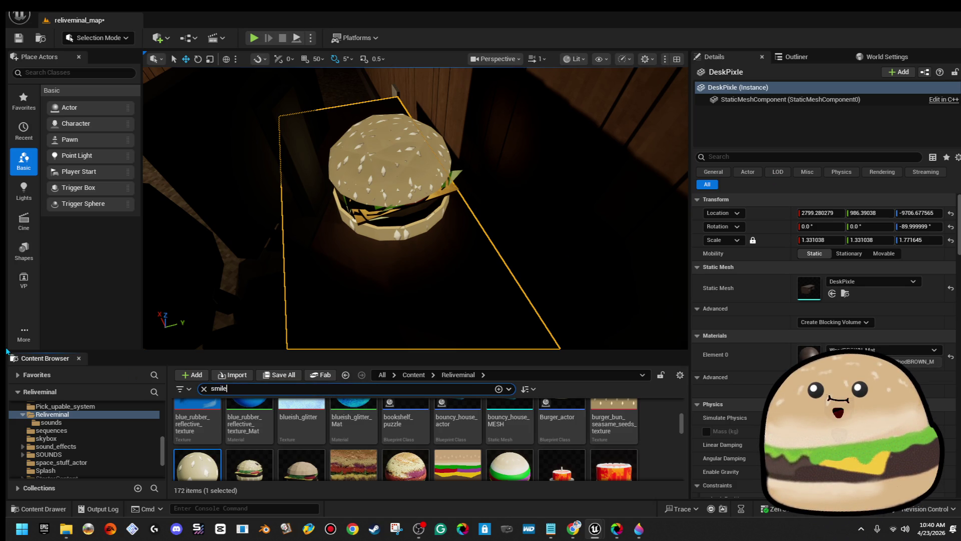
type("ile")
left_click(413, 376)
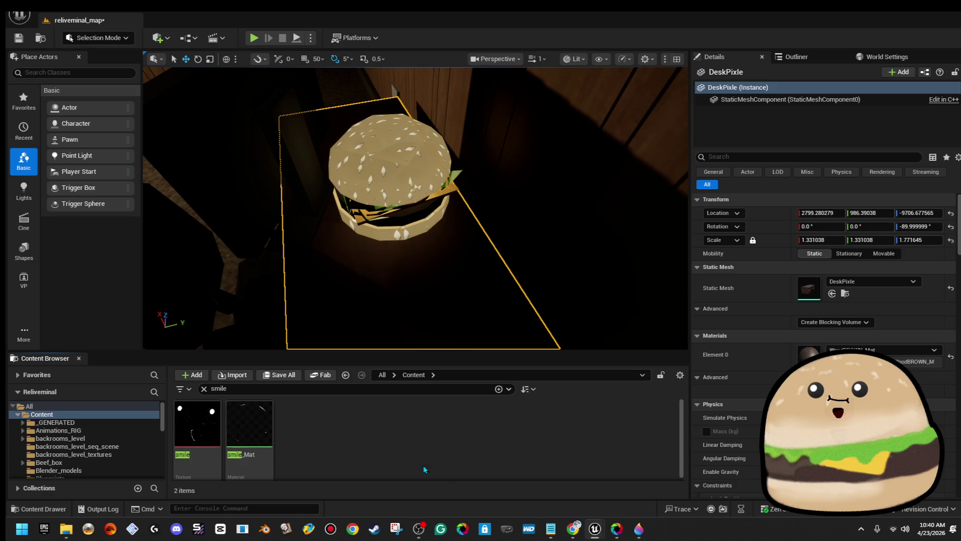
right_click(269, 426)
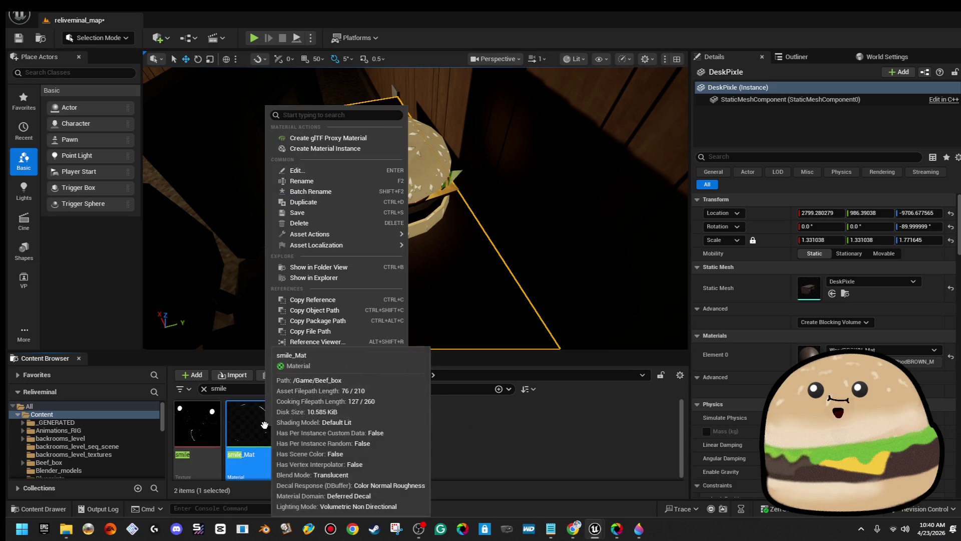
left_click(364, 205)
type("smile_Mat")
type("urger_flat")
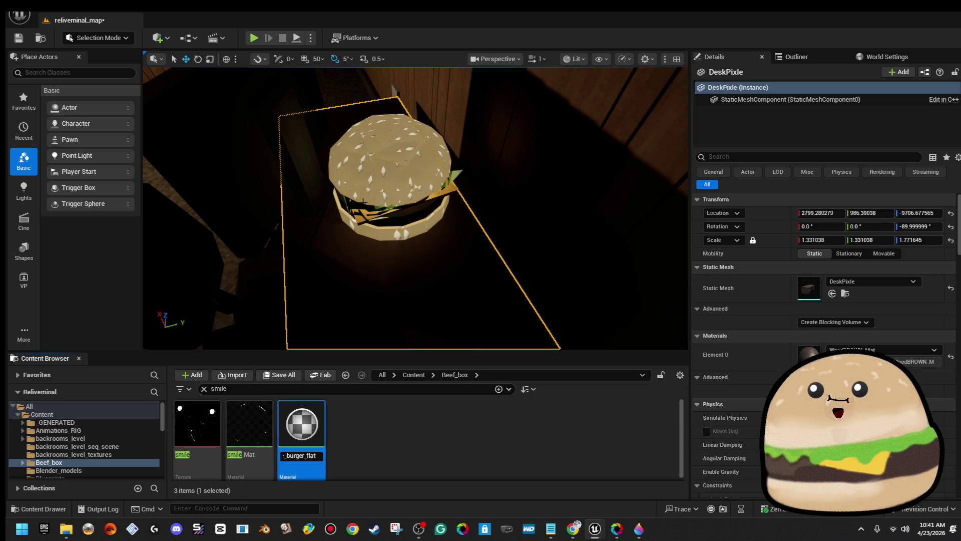
key("Return")
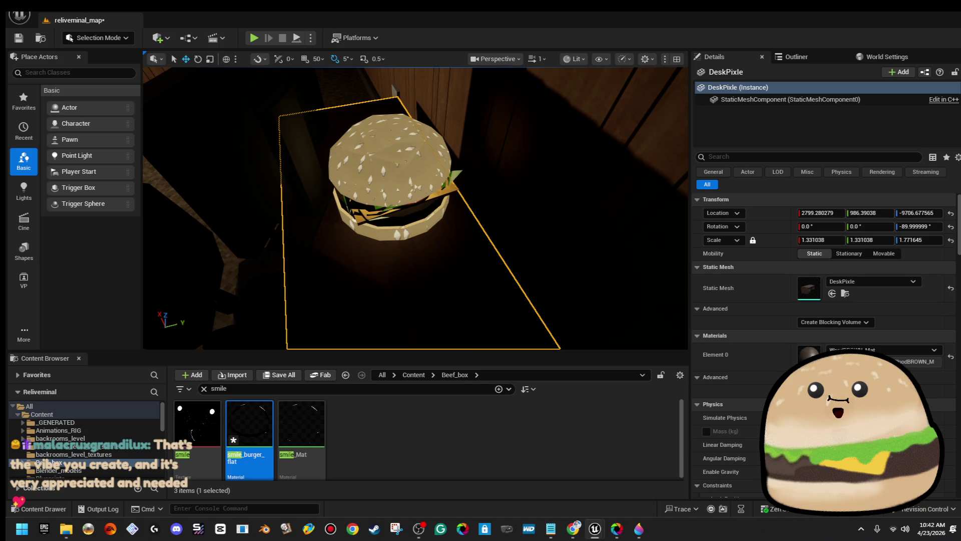
- Open the spinning burger Blueprint and find burger_bun_seasame_seeds_texture_Mat by searching all content for 'seas'
right_click(381, 158)
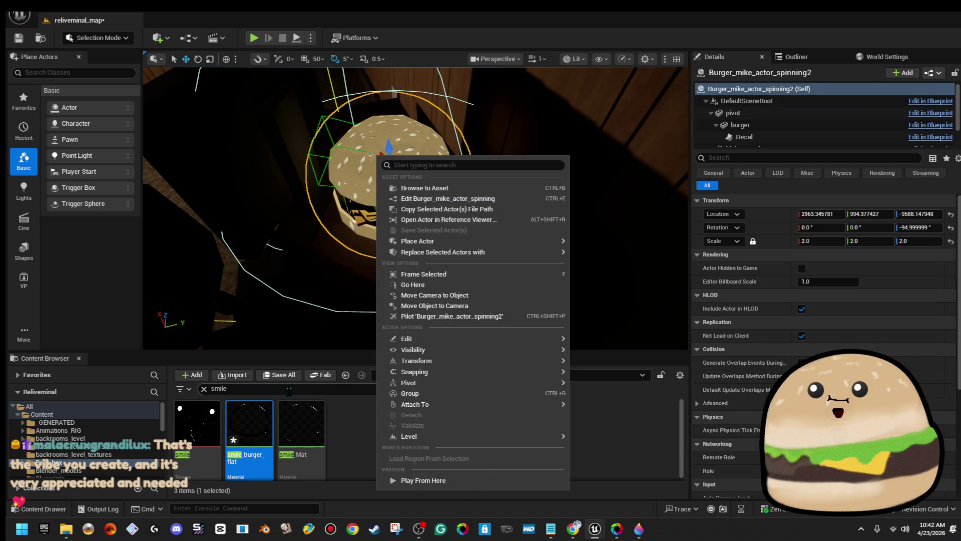
left_click(218, 389)
type("seas")
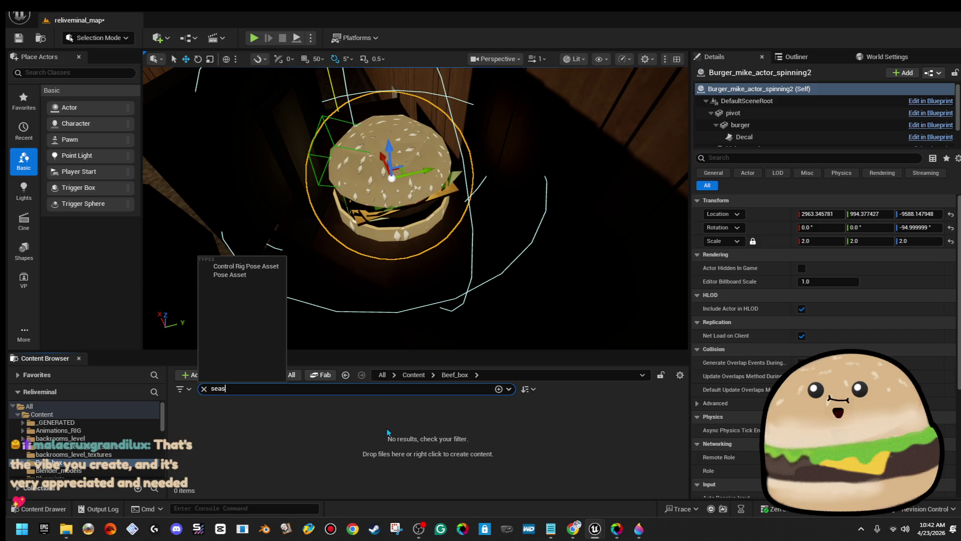
left_click(413, 374)
left_click(250, 424)
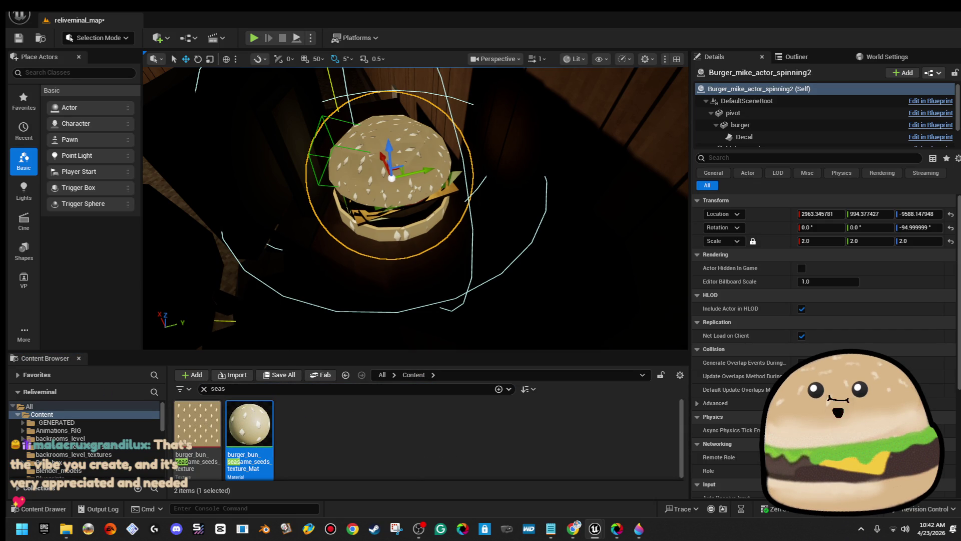
left_click(226, 388)
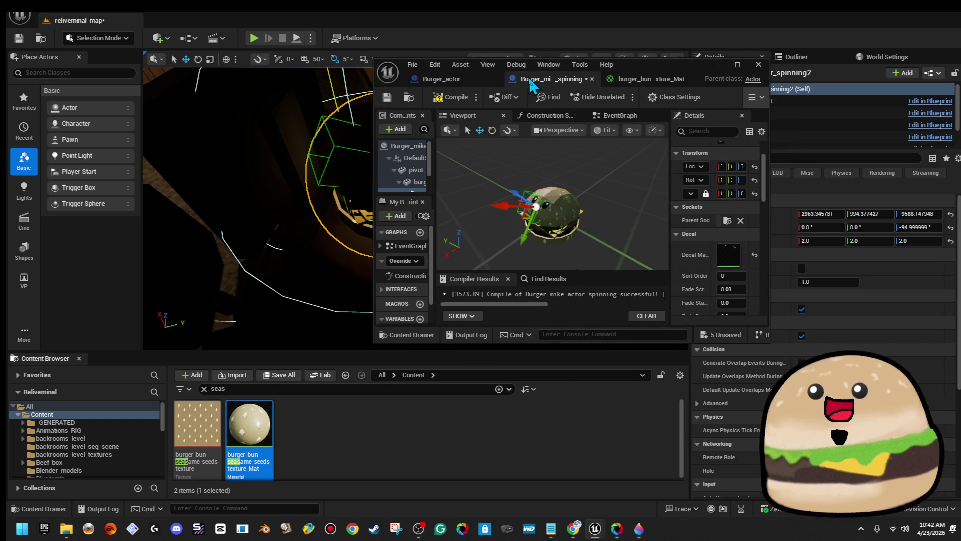
left_click_drag(531, 85, 797, 132)
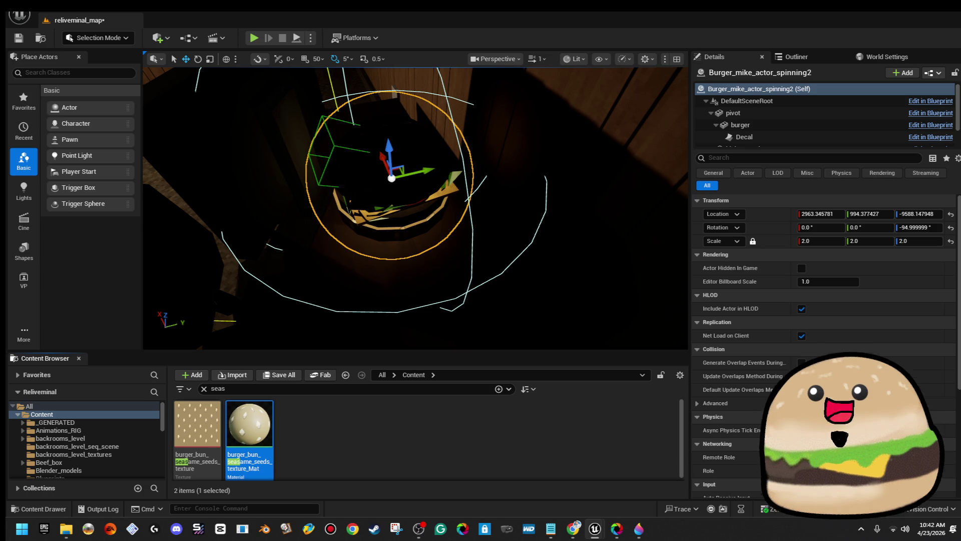
key("XF86AudioRaiseVolume")
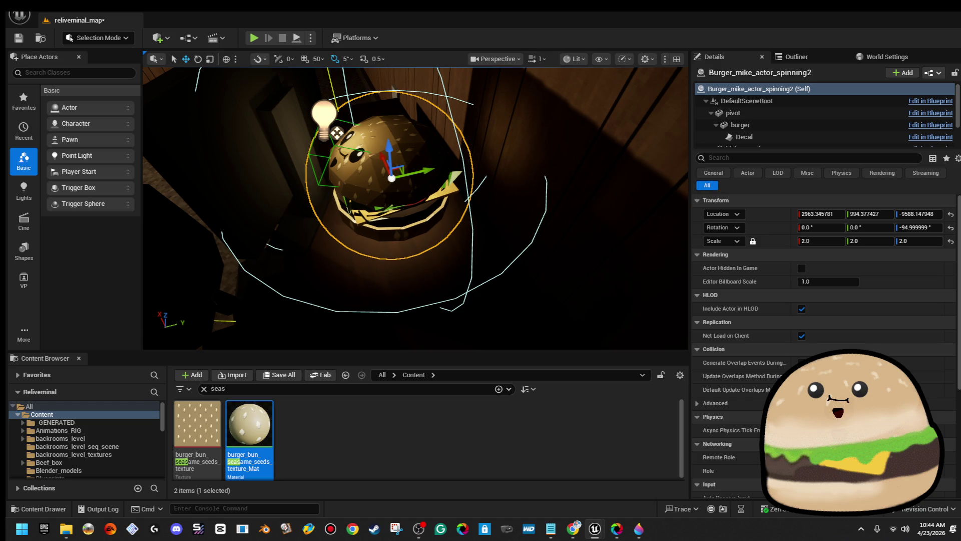
- Orbit the viewport around the smiling burger on the desk
left_click_drag(415, 208, 416, 208)
- Play-test from the desk spot twice, stopping each run with Esc
right_click(489, 458)
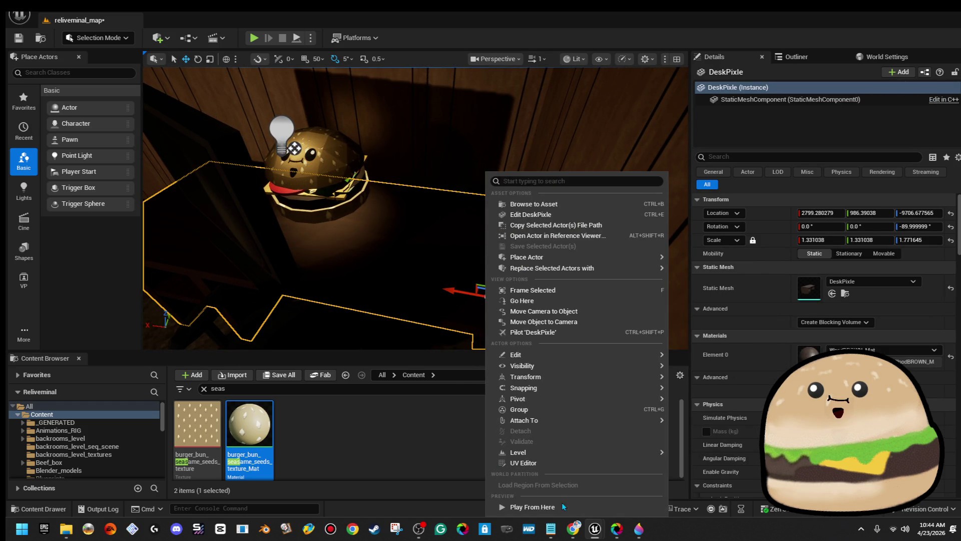
left_click(533, 507)
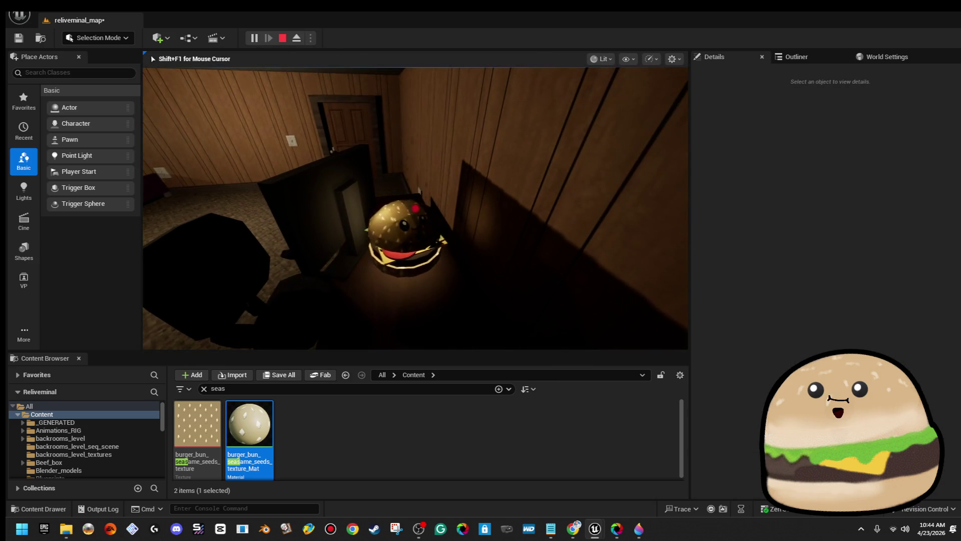
key("Escape")
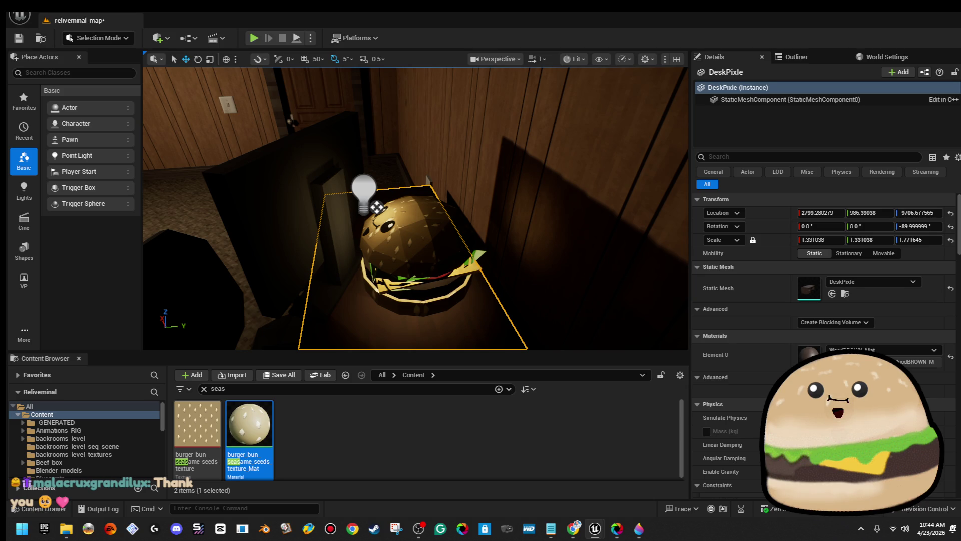
right_click(502, 171)
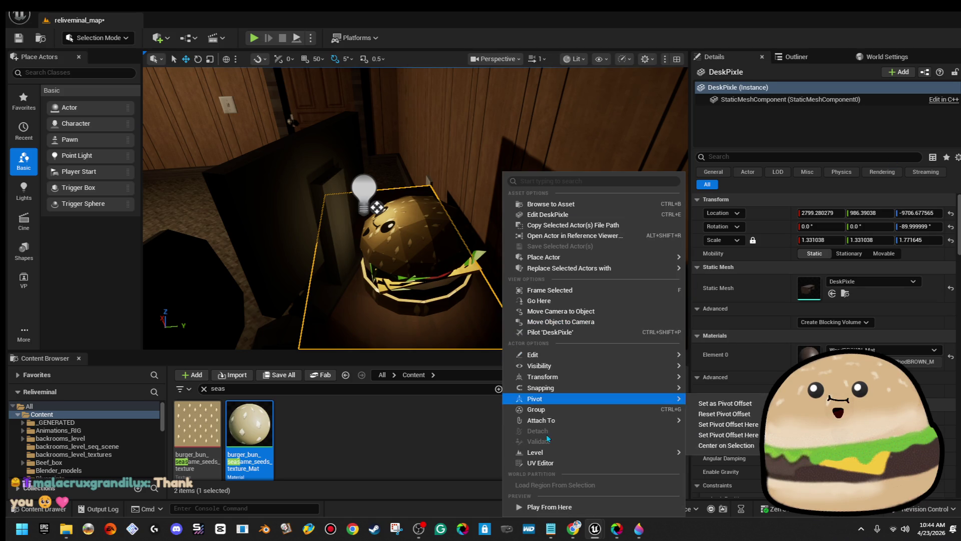
key("Escape")
key("alt+p")
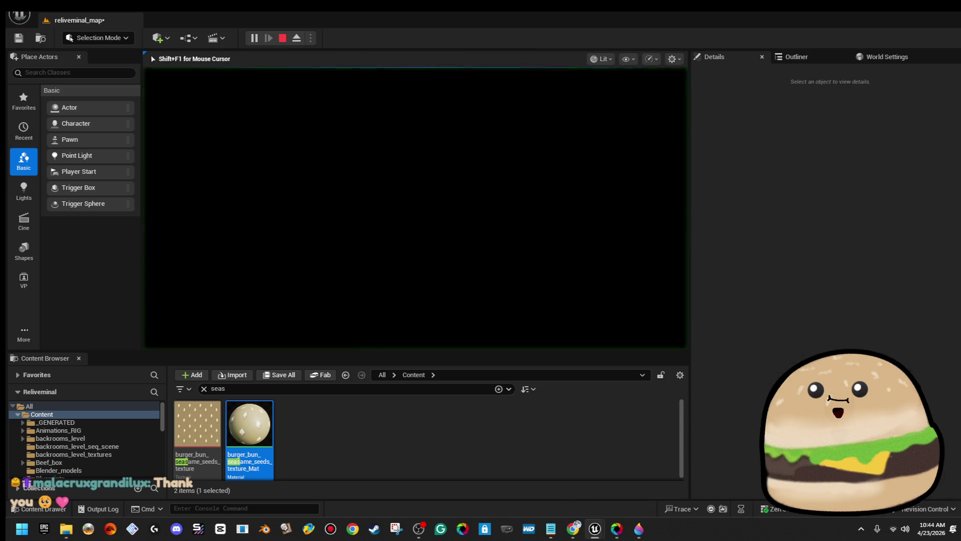
key("Escape")
left_click_drag(423, 251, 423, 251)
- Filter level actors by 'burger', frame Burger_mike_actor_spinning2, and bring up the bedroom floor's actions
left_click(806, 57)
left_click(808, 72)
type("b")
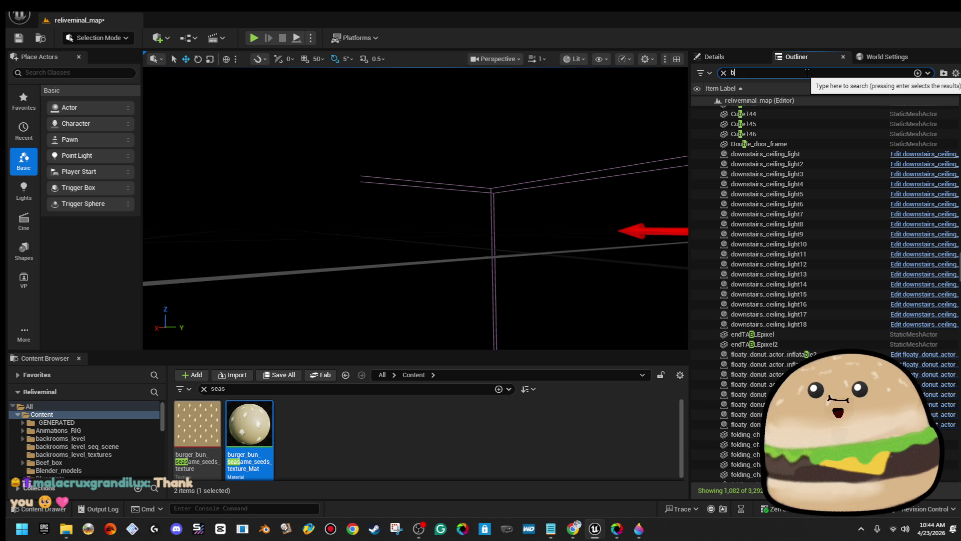
type("urger")
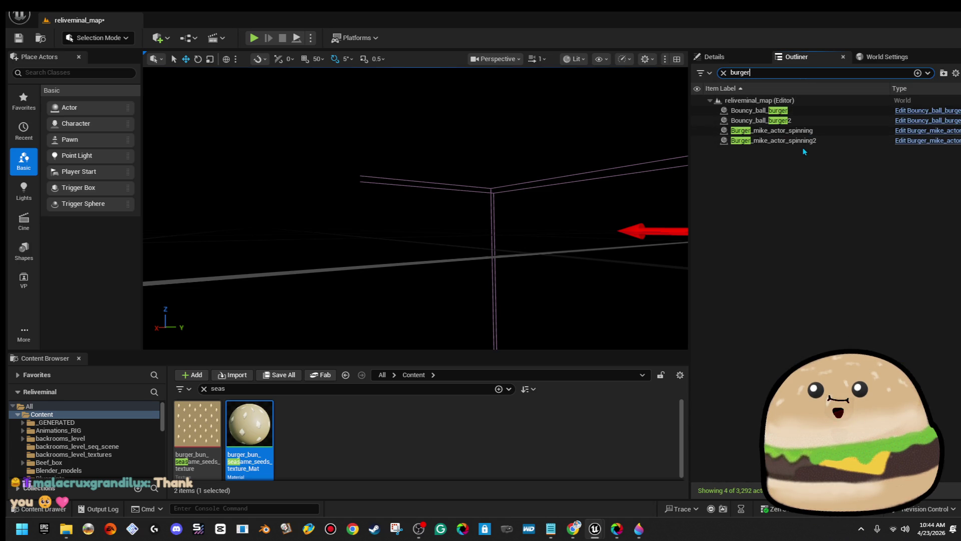
double_click(781, 141)
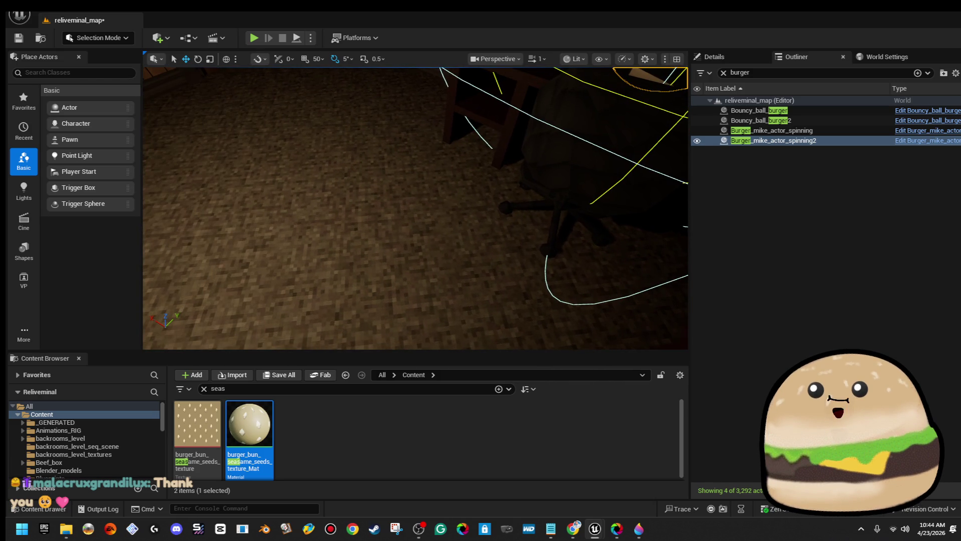
right_click(416, 281)
- Play-test from the bedroom floor, walking toward the beds, desk and dresser, then stop
mouse_move(475, 421)
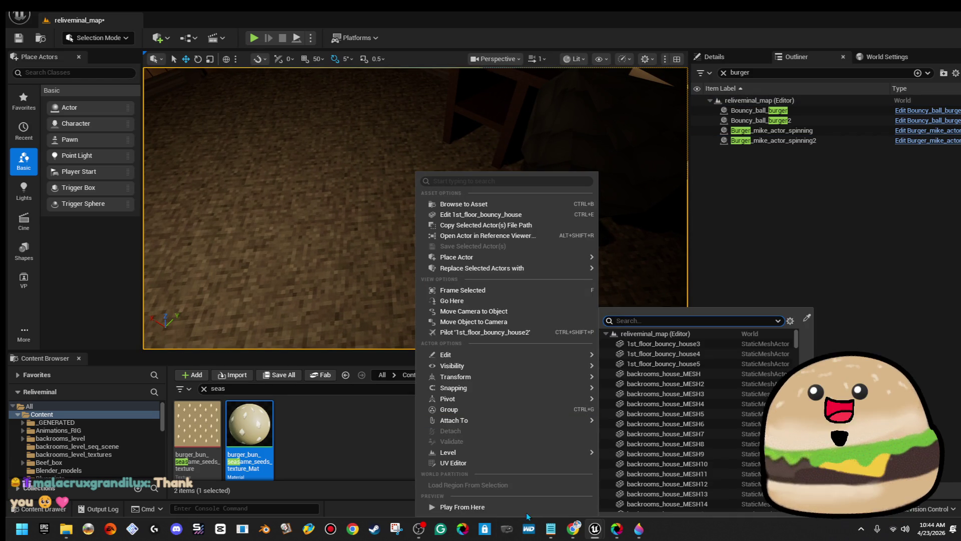
left_click(531, 506)
key("F11")
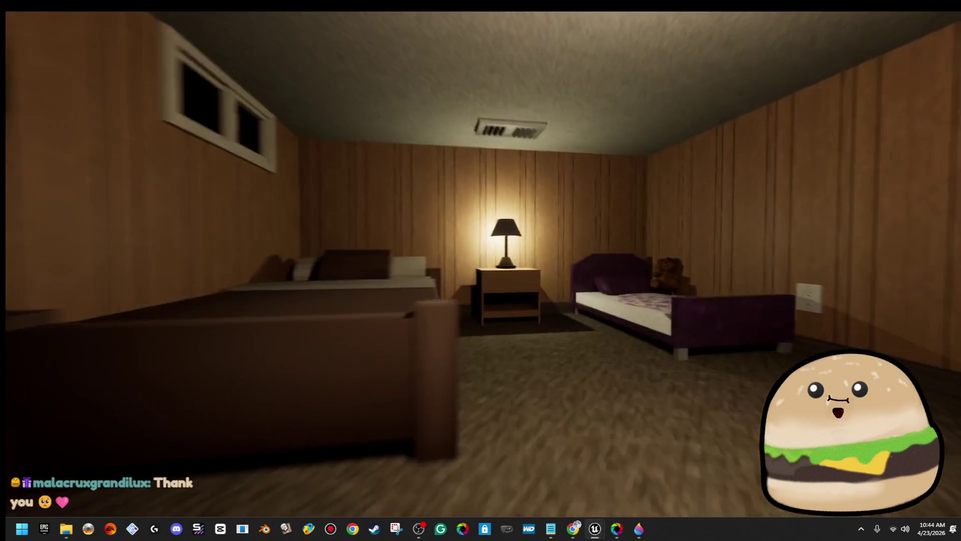
key("w")
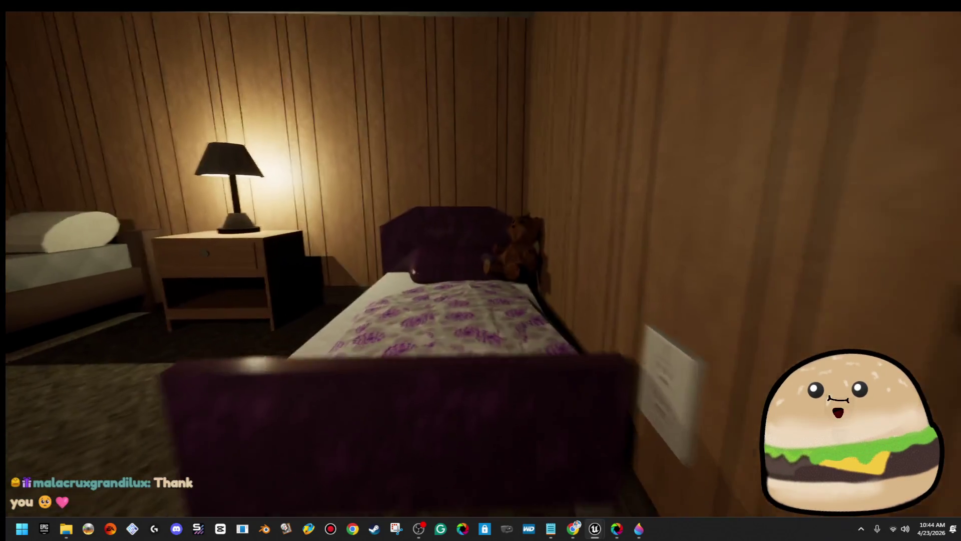
key("w")
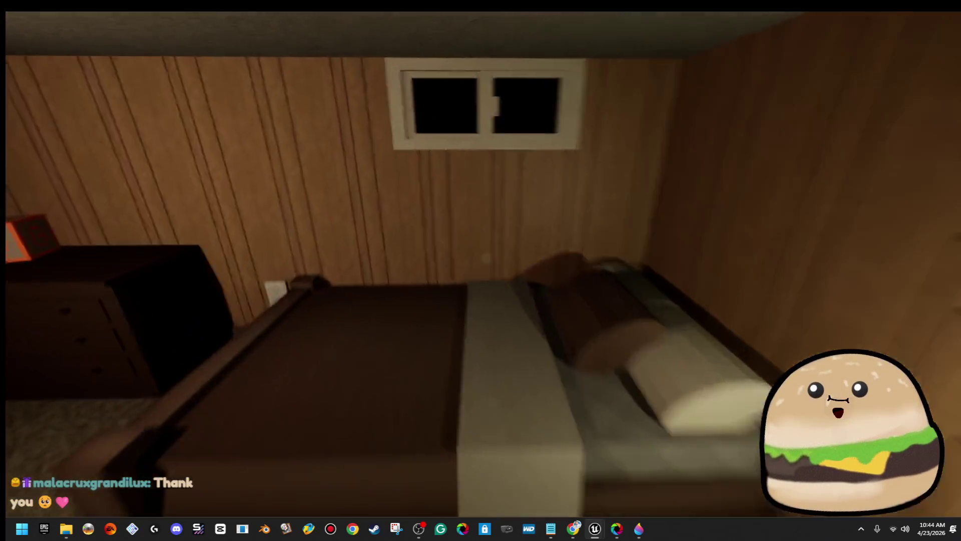
key("w")
key("w")
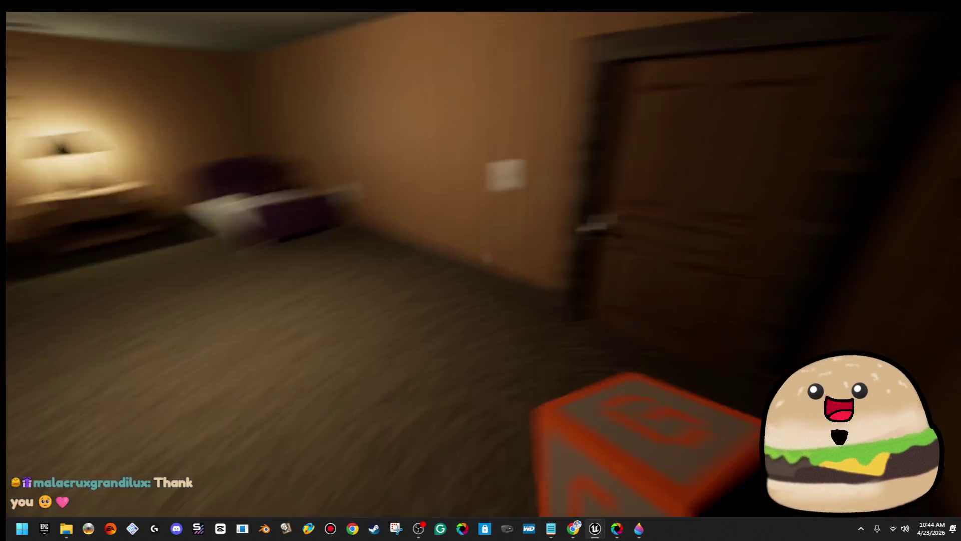
key("Escape")
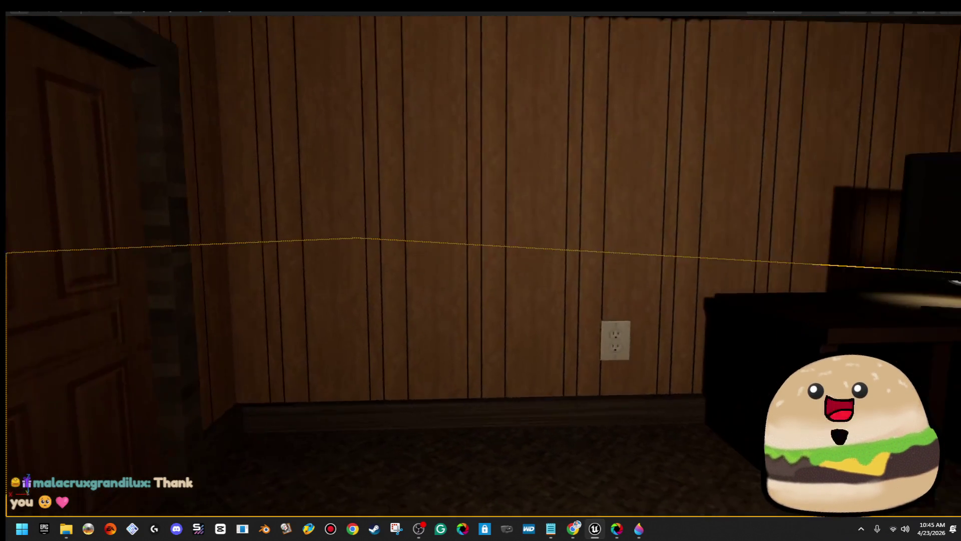
- Fly the editor camera through the laundry room and closet doorway into the corridor
key("w")
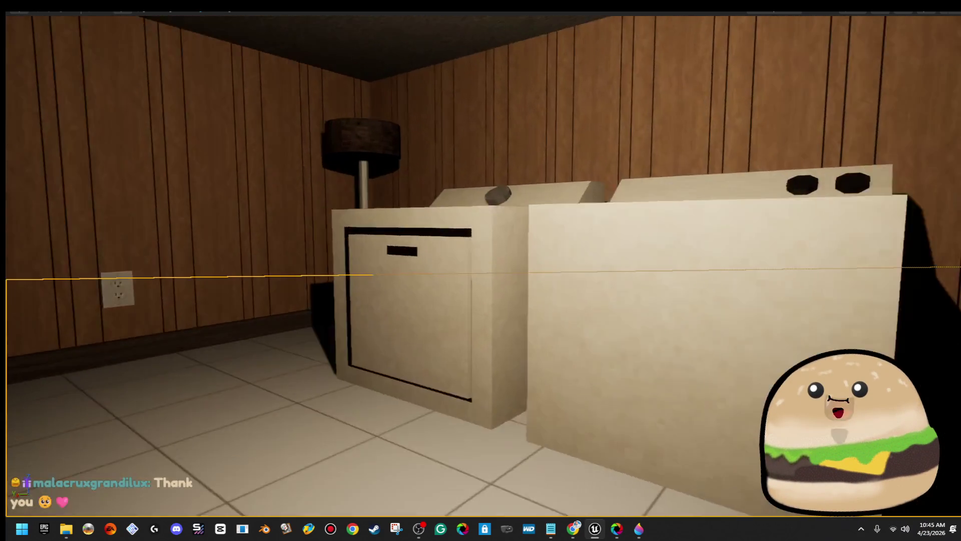
key("s")
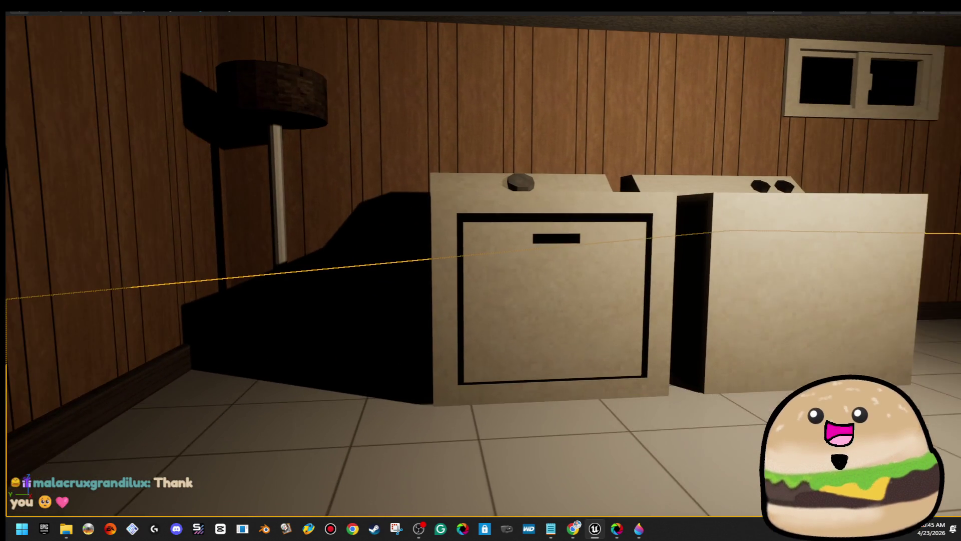
left_click_drag(481, 271, 581, 271)
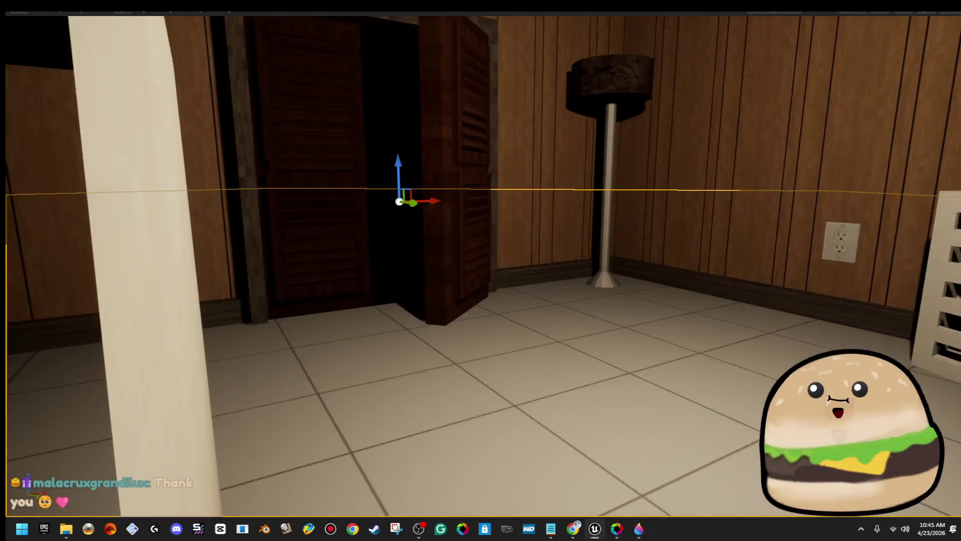
key("w")
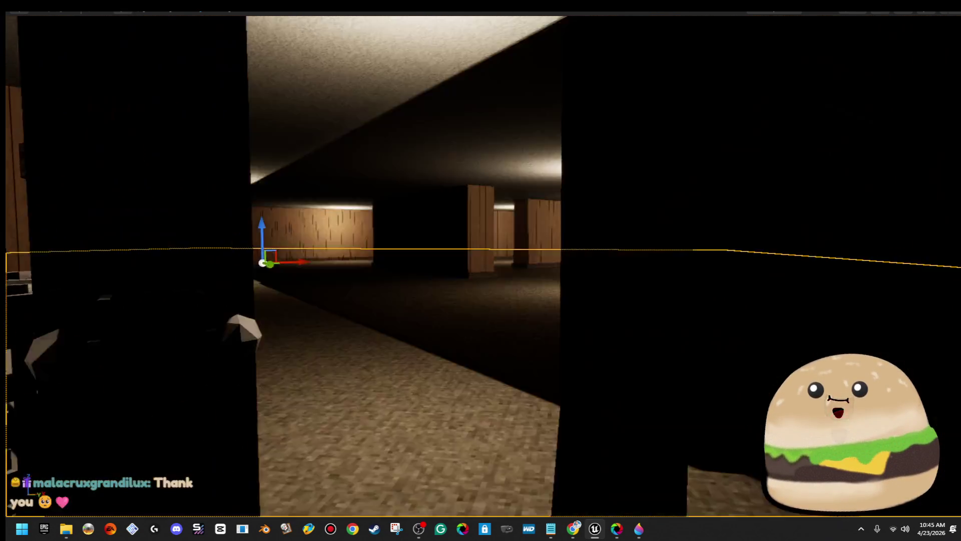
key("w")
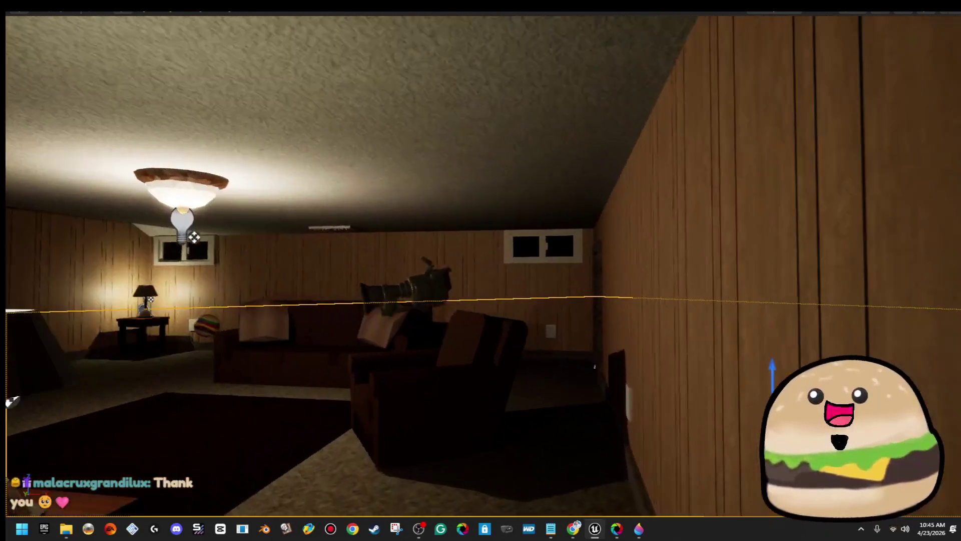
left_click_drag(481, 271, 381, 271)
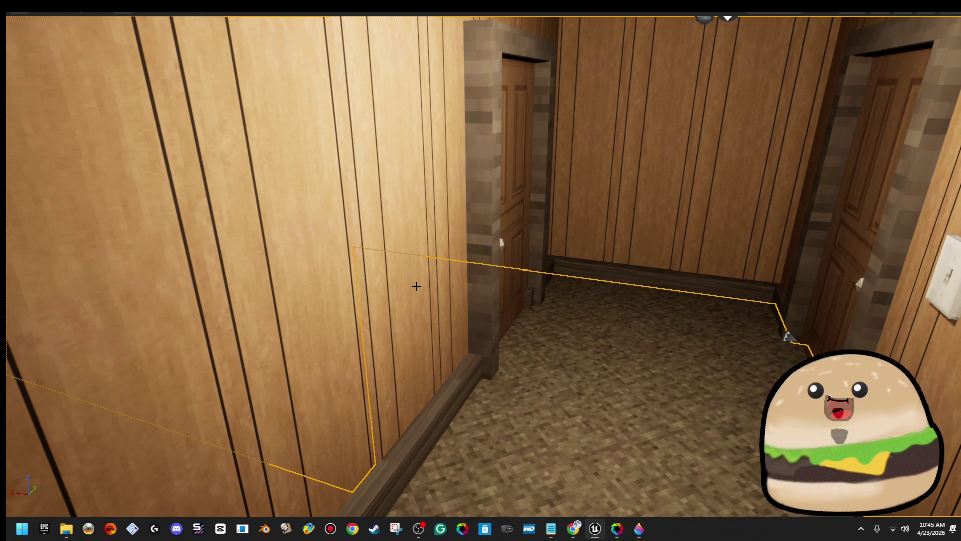
right_click(691, 388)
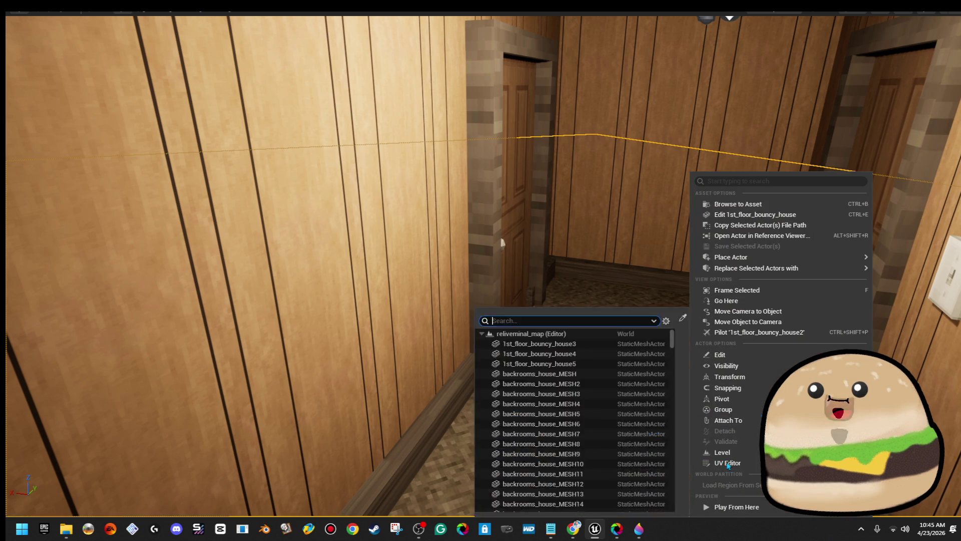
- Run a brief hallway play test, then look over the hallway wall and select the desk burger
key("Escape")
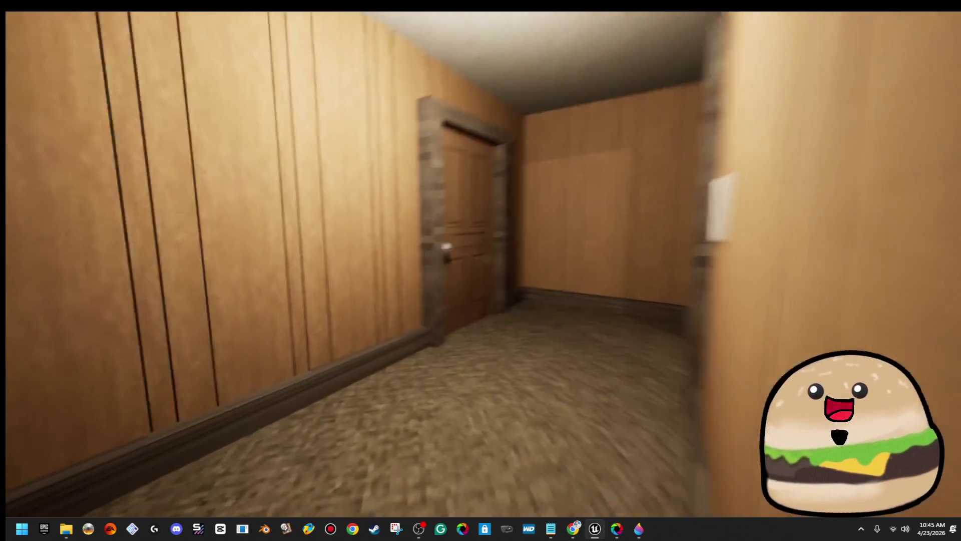
key("Escape")
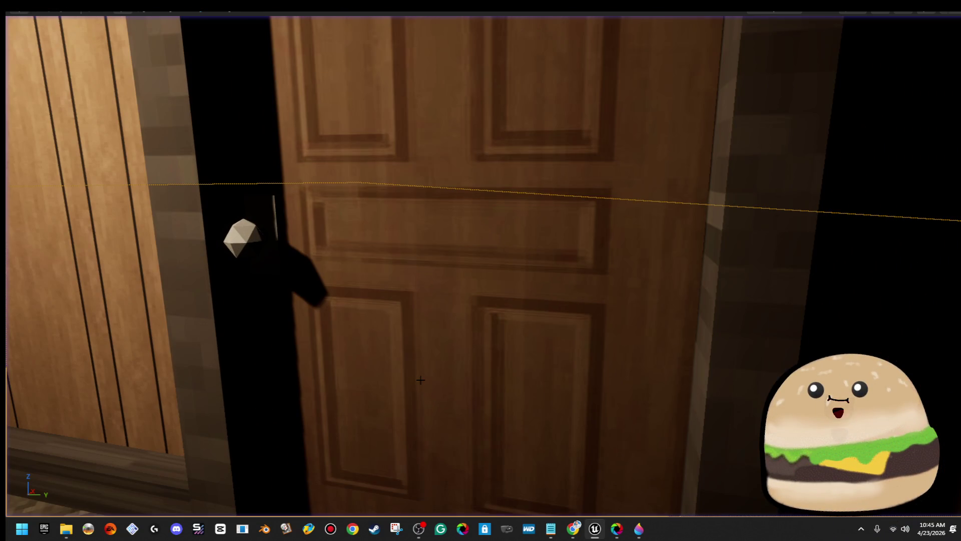
mouse_move(443, 274)
left_mouse_down()
mouse_move(430, 361)
mouse_move(471, 330)
left_mouse_up()
left_click_drag(403, 369, 402, 389)
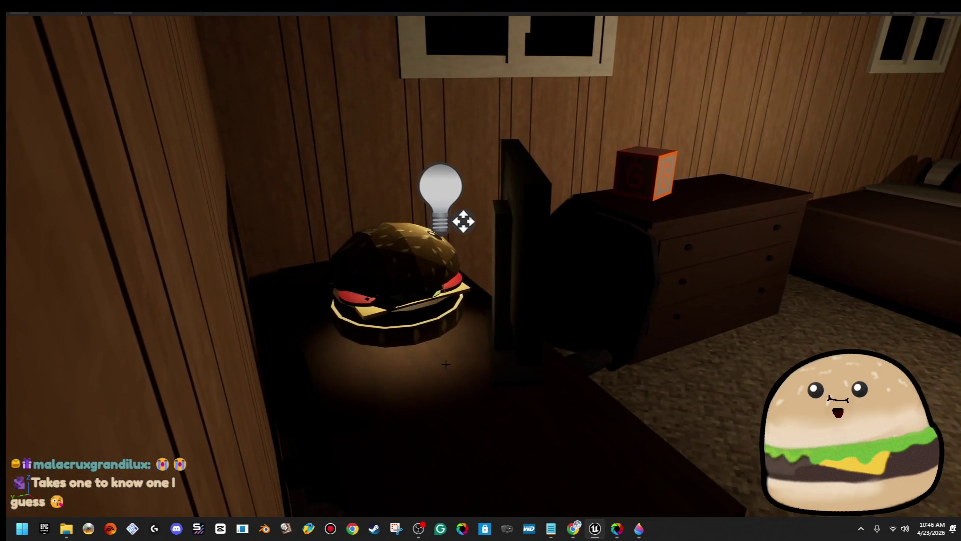
left_click(446, 364)
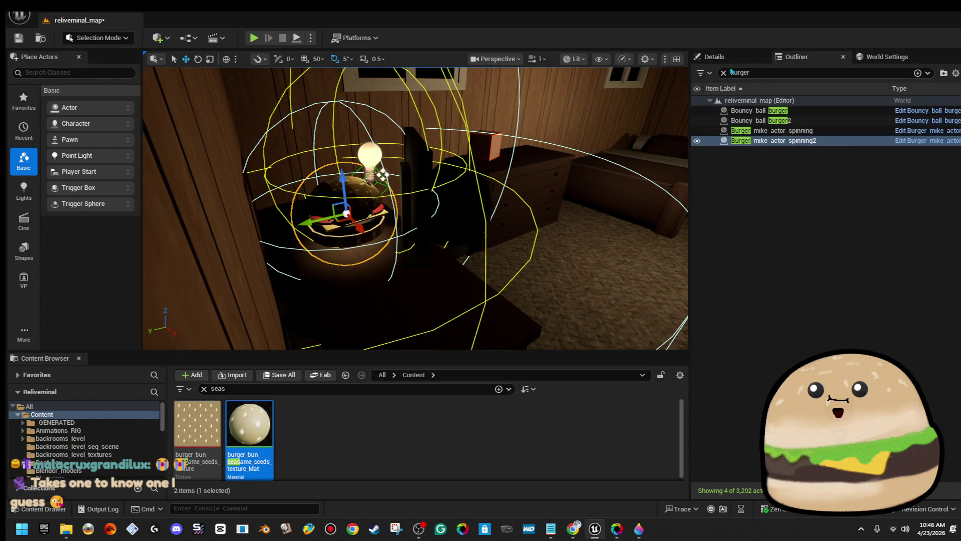
- Select both Burger_mike_actor_spinning actors and set their uniform scale from 2.0 to 1.5
left_click(766, 131, "ctrl")
left_click(715, 56)
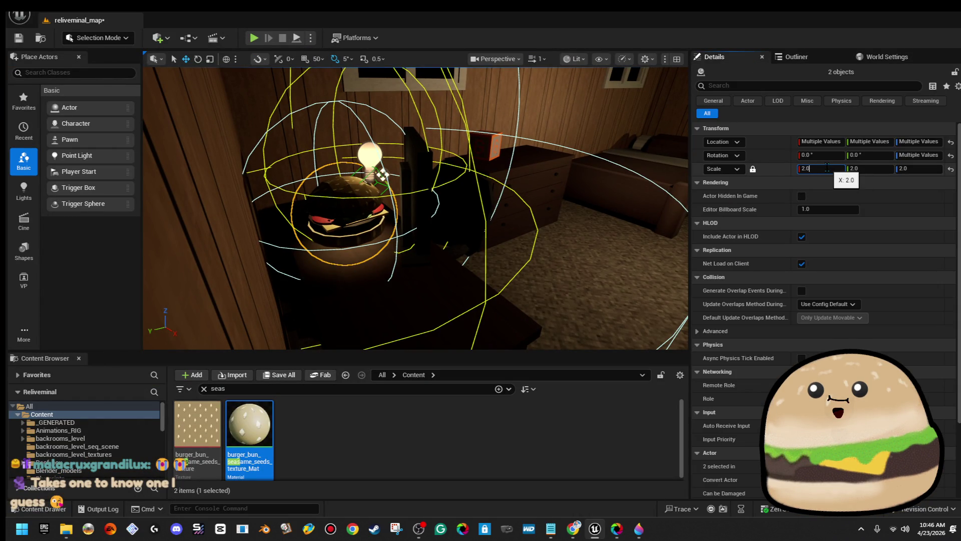
key("Return")
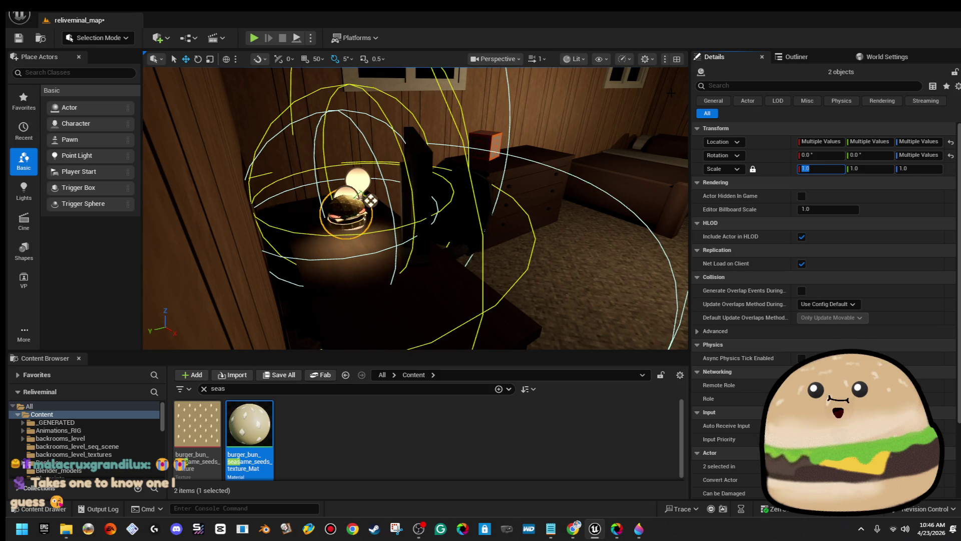
type("1.5")
key("Return")
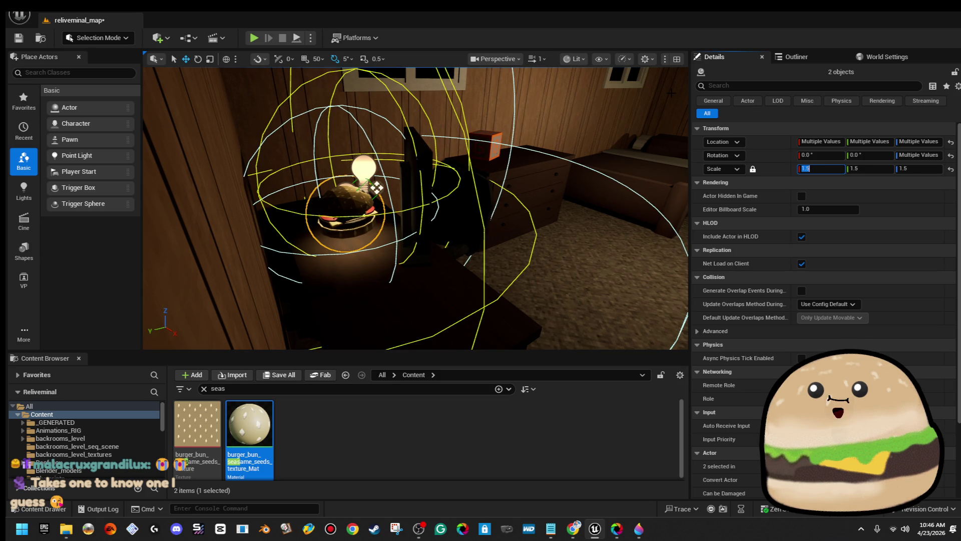
mouse_move(416, 211)
left_mouse_down()
mouse_move(466, 250)
mouse_move(466, 220)
left_mouse_up()
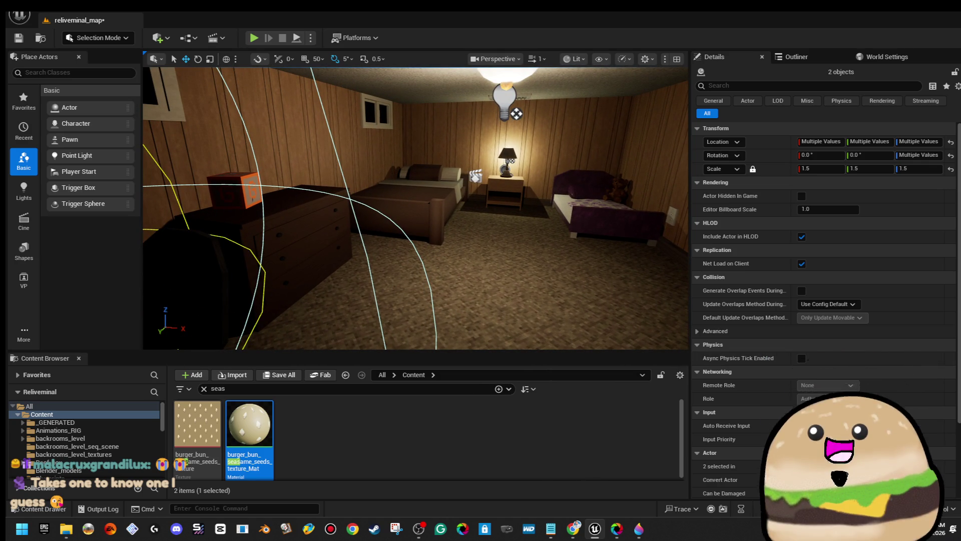
right_click(572, 253)
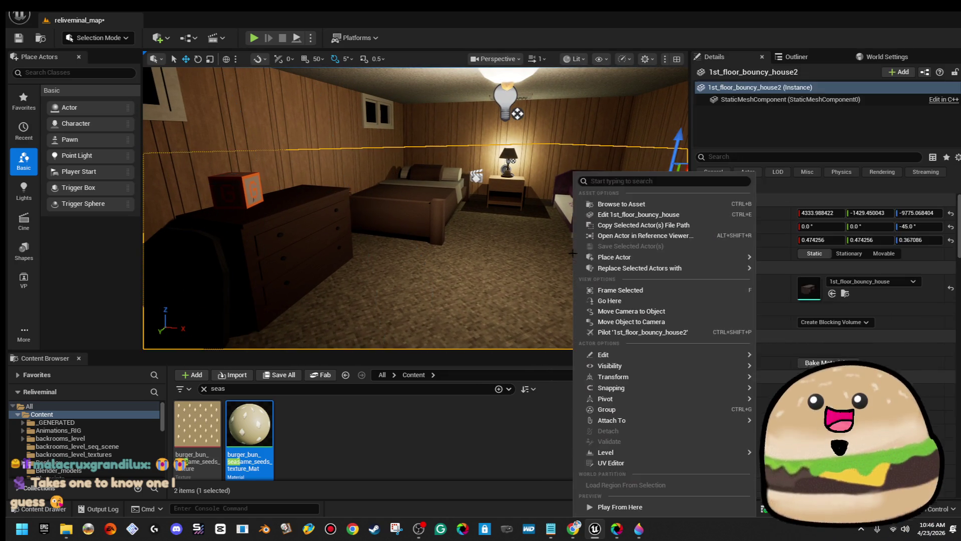
- Play-test fullscreen from the bedroom, looking toward the door and the desk with its burger
left_click(645, 508)
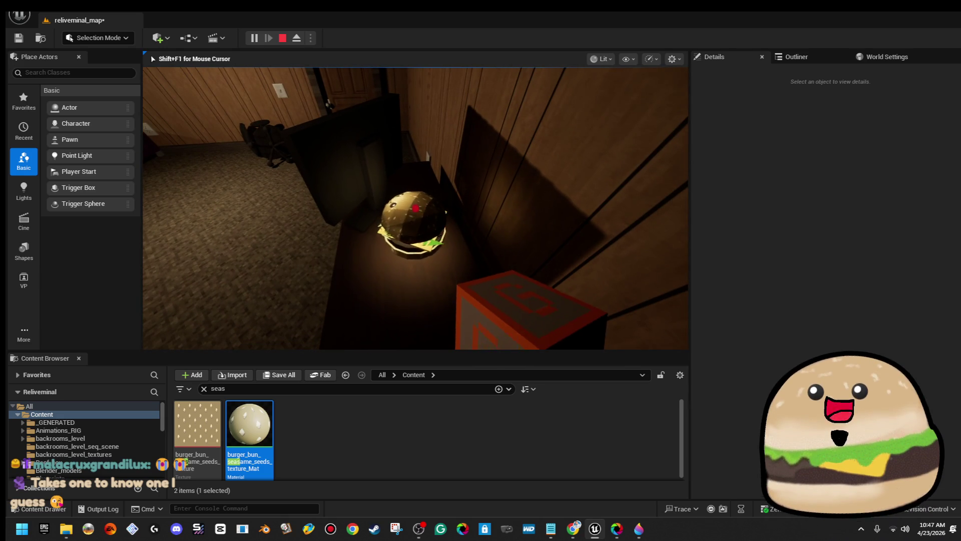
key("F11")
key("e")
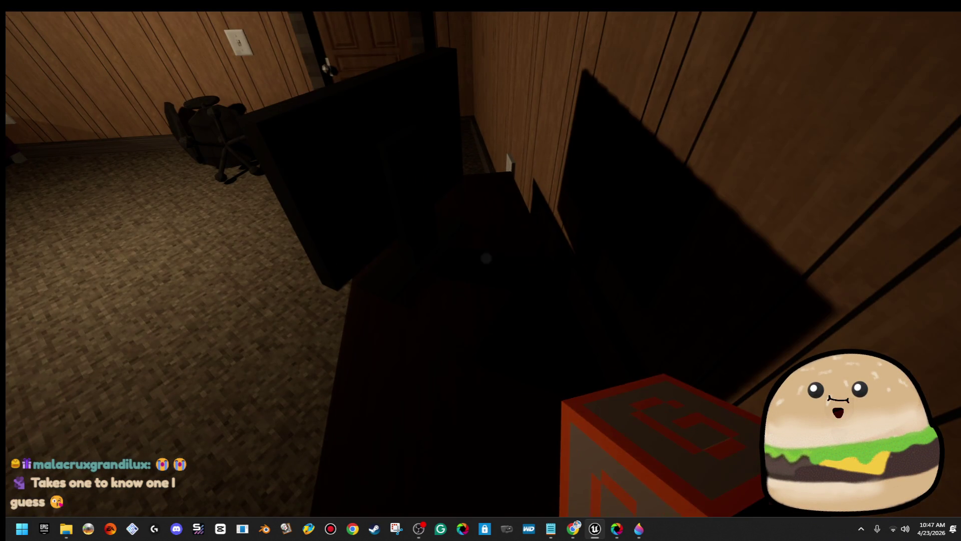
key("w")
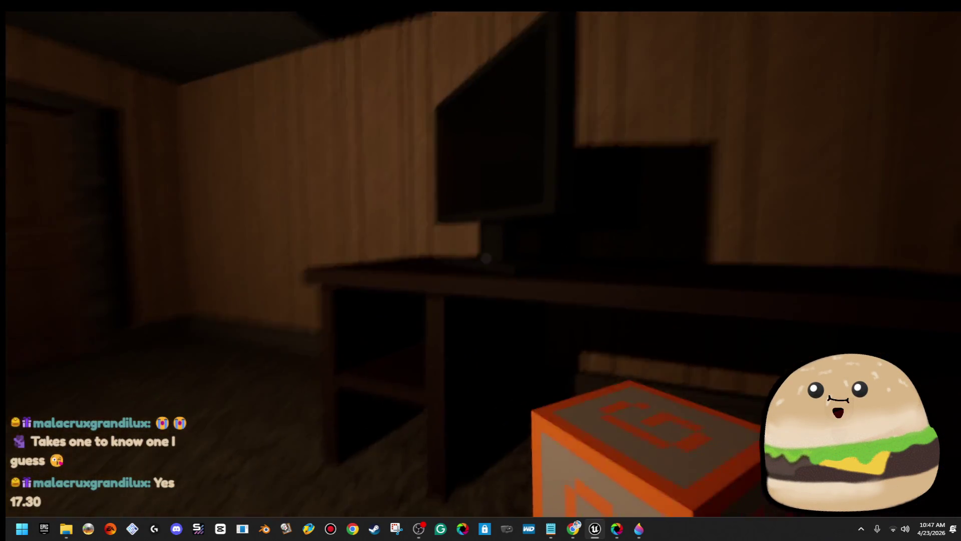
key("f")
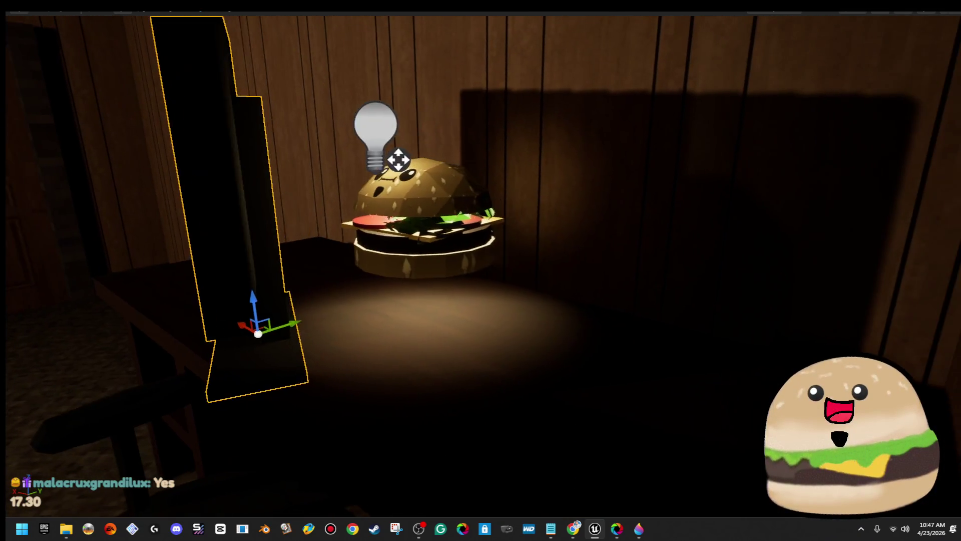
- Rotate the desk monitor about 15 degrees with the rotate gizmo
key("f")
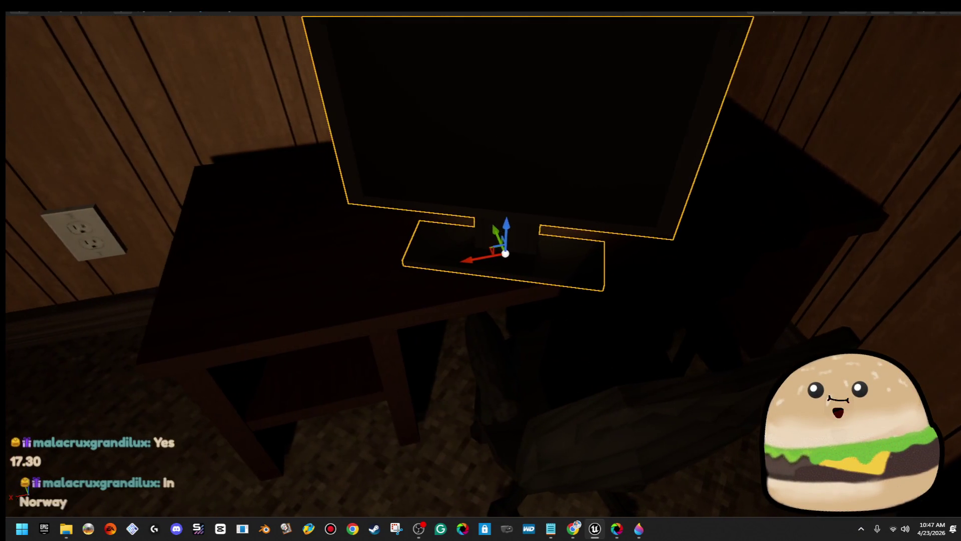
key("e")
left_click_drag(460, 268, 512, 290)
- Push the monitor back on the desk, then move the burger and its light down and sideways
left_click_drag(497, 246, 512, 195)
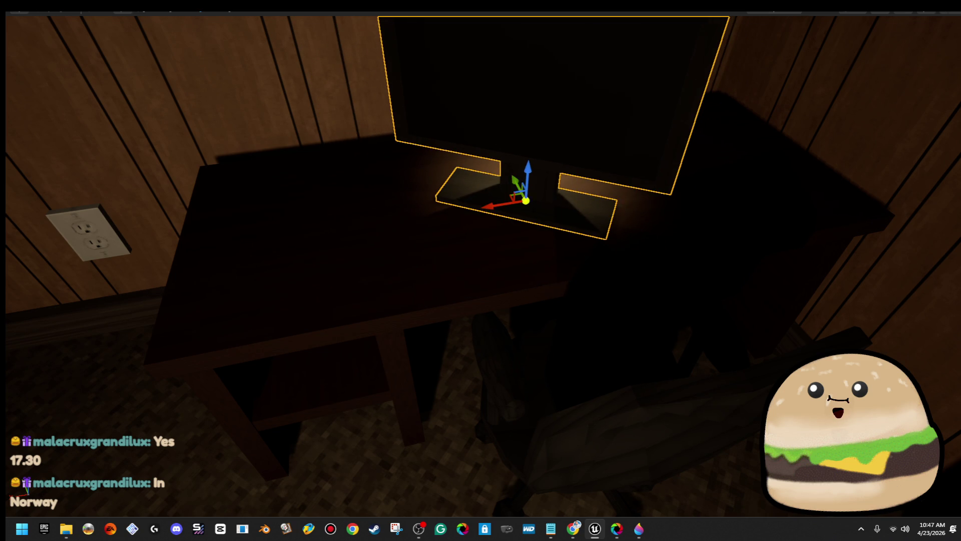
key("w")
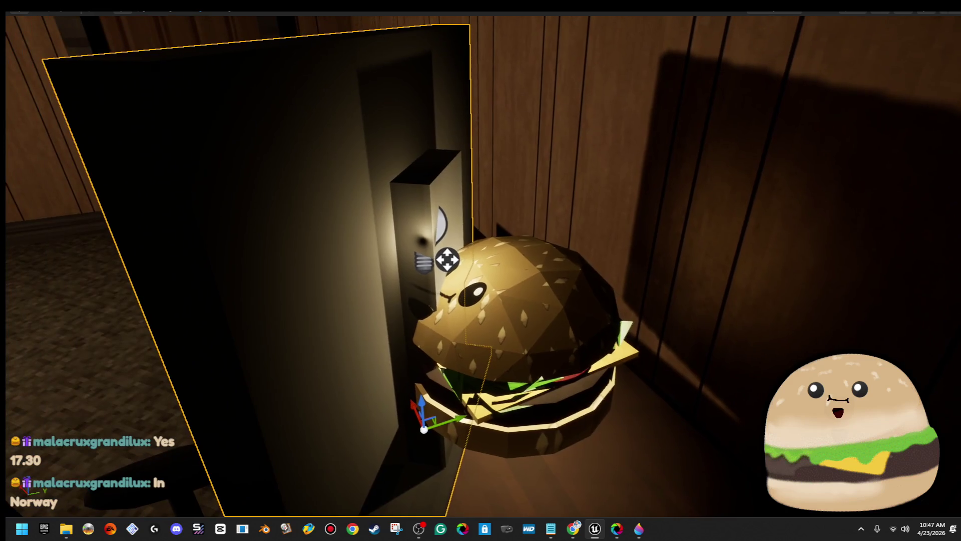
left_click(520, 328)
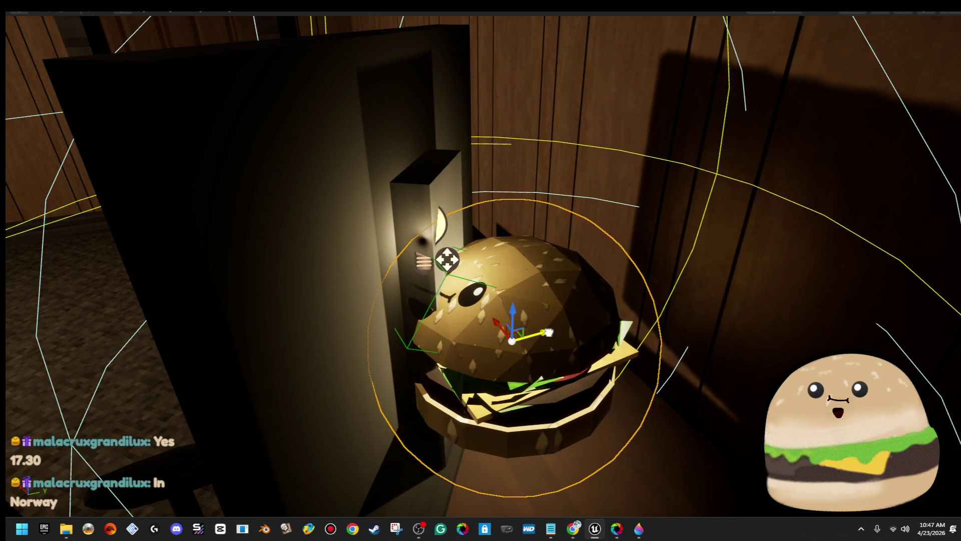
left_click_drag(549, 333, 625, 334)
mouse_move(570, 306)
left_mouse_down()
mouse_move(644, 316)
mouse_move(561, 381)
left_mouse_up()
left_click_drag(633, 306, 633, 306)
- Walk the bedroom in play mode toward the bed and lamp, then restart play near the desk
key("w")
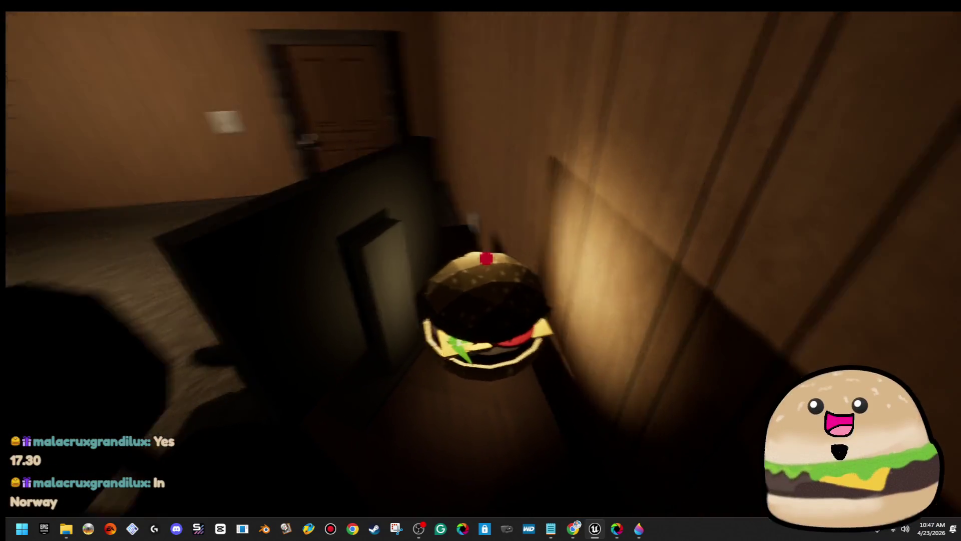
key("w")
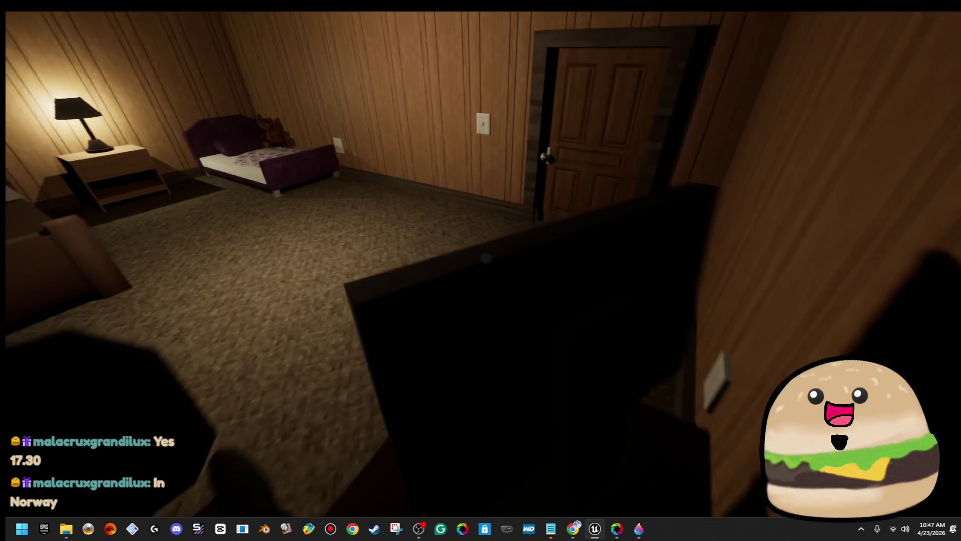
key("w")
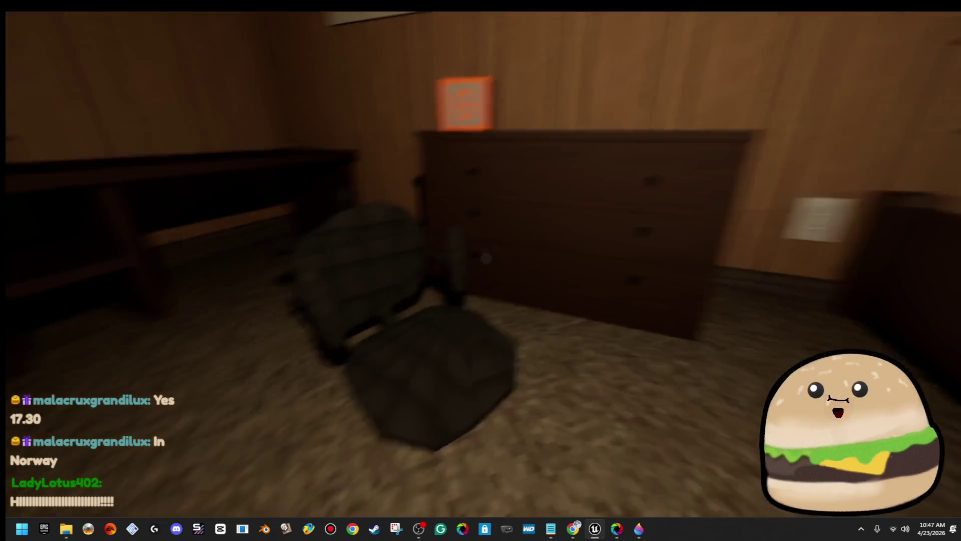
key("w")
key("w")
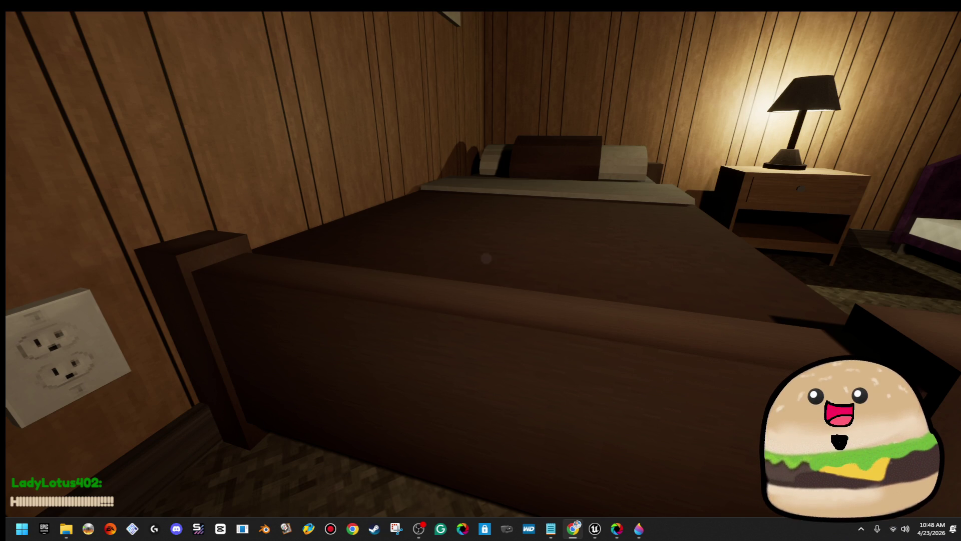
left_click(605, 269)
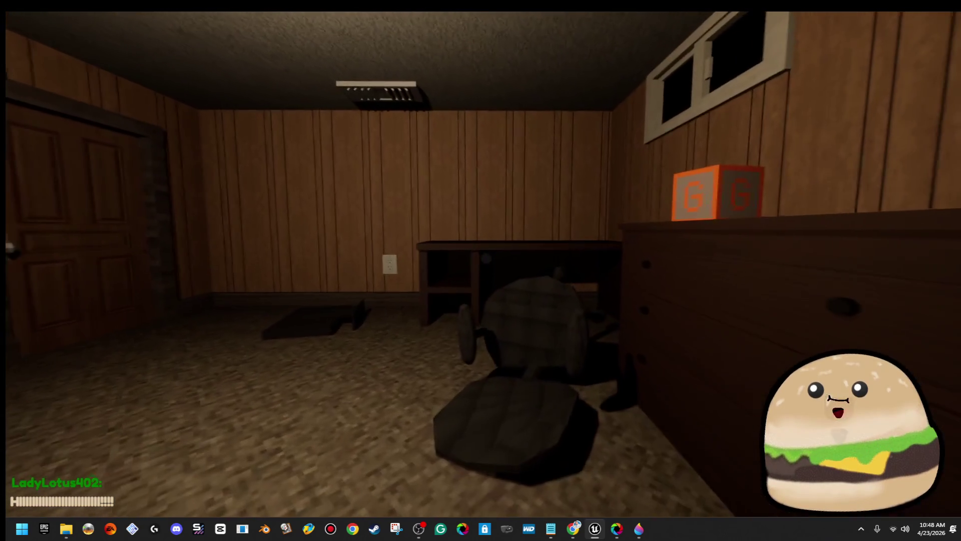
key("s")
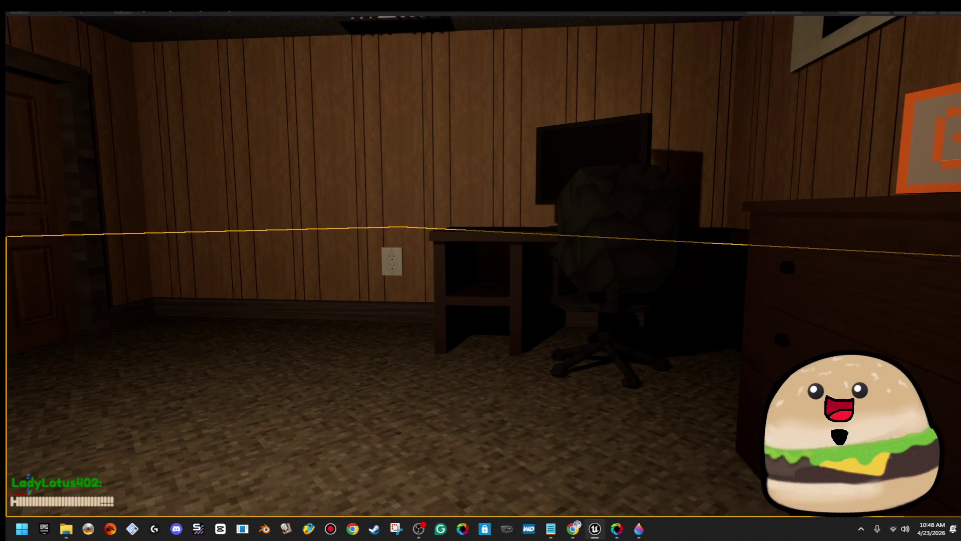
right_click(289, 21)
left_click(356, 356)
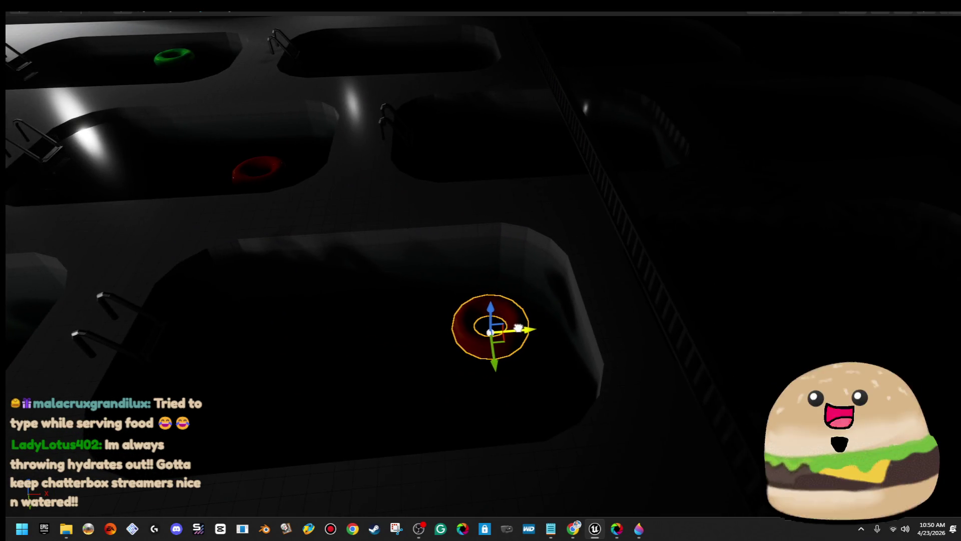
- Slide the red floating donut along its X axis and exit the immersive viewport with F11
left_click_drag(518, 328, 550, 329)
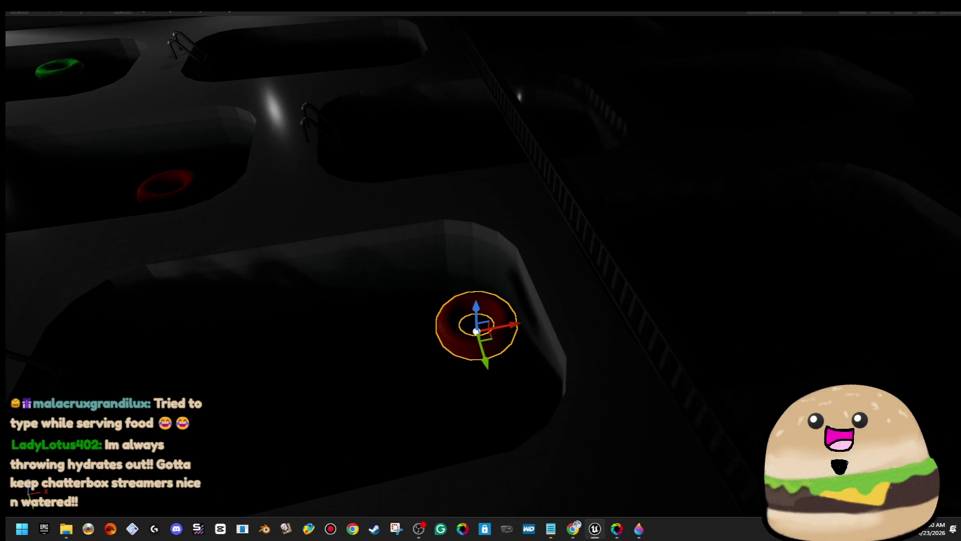
key("F11")
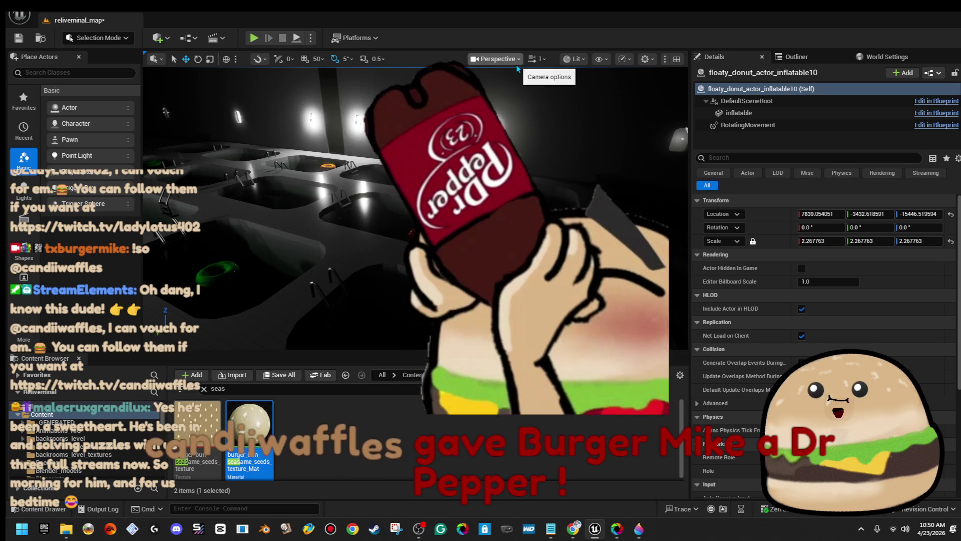
- Raise the viewport camera speed to 32
left_click(535, 58)
left_click_drag(513, 93, 522, 93)
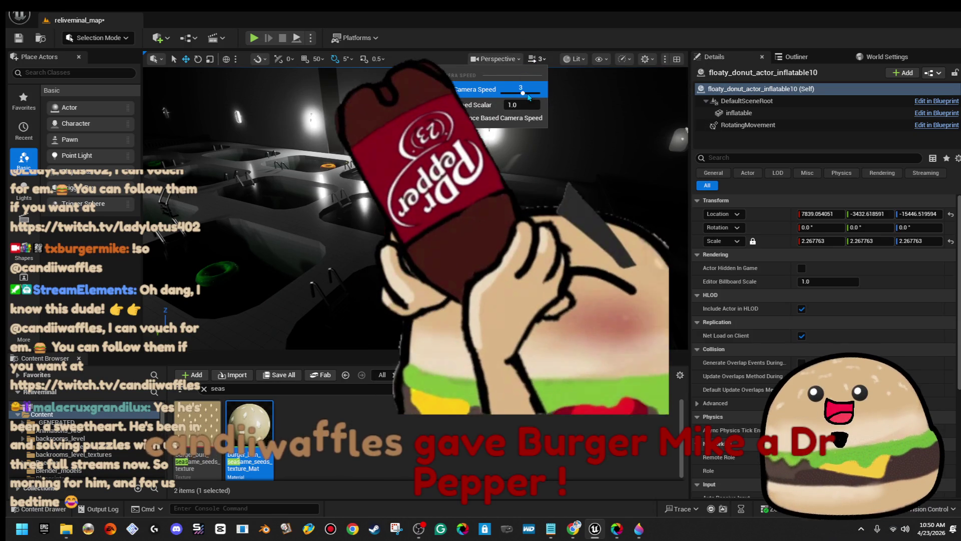
key("w")
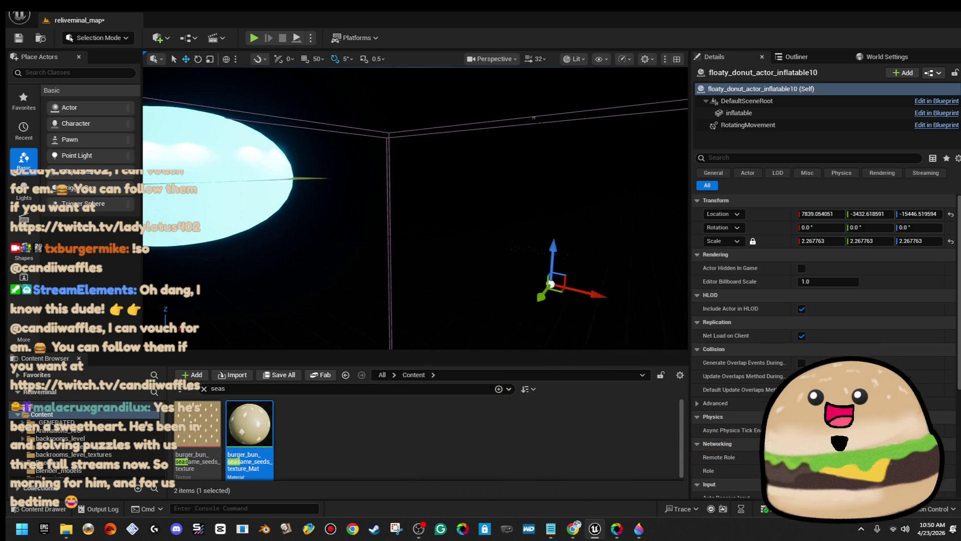
- Fly the camera through the lit rooms and doorways into the bedroom with the desk and dresser
key("w")
key("w")
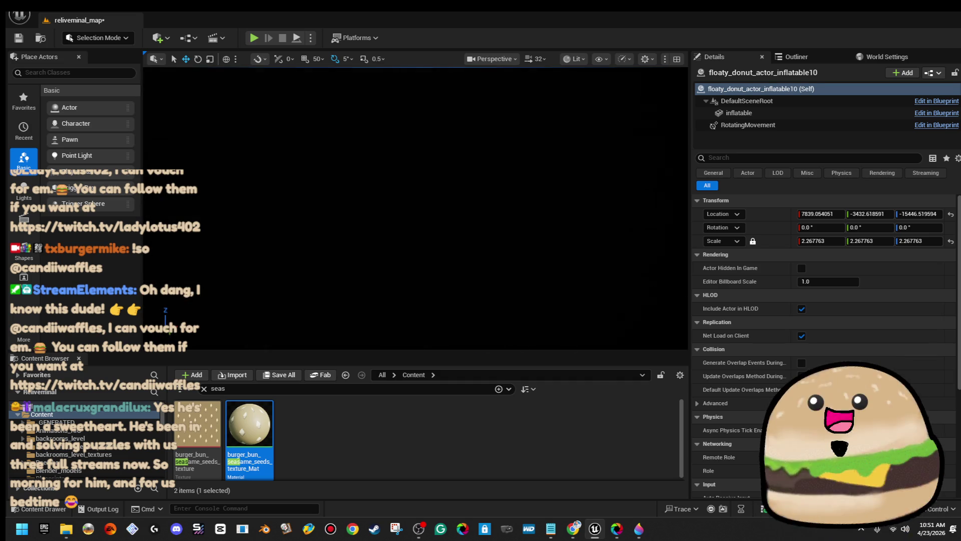
key("w")
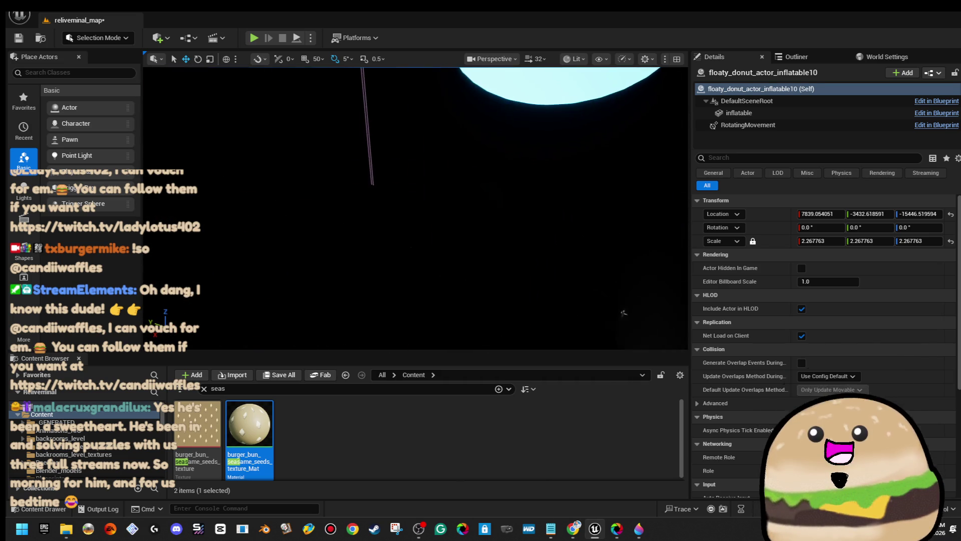
key("w")
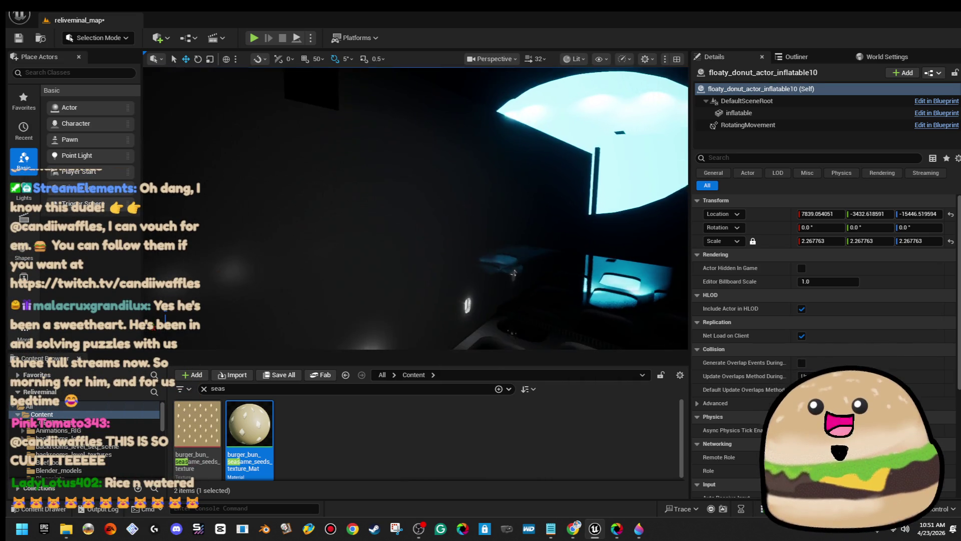
key("w")
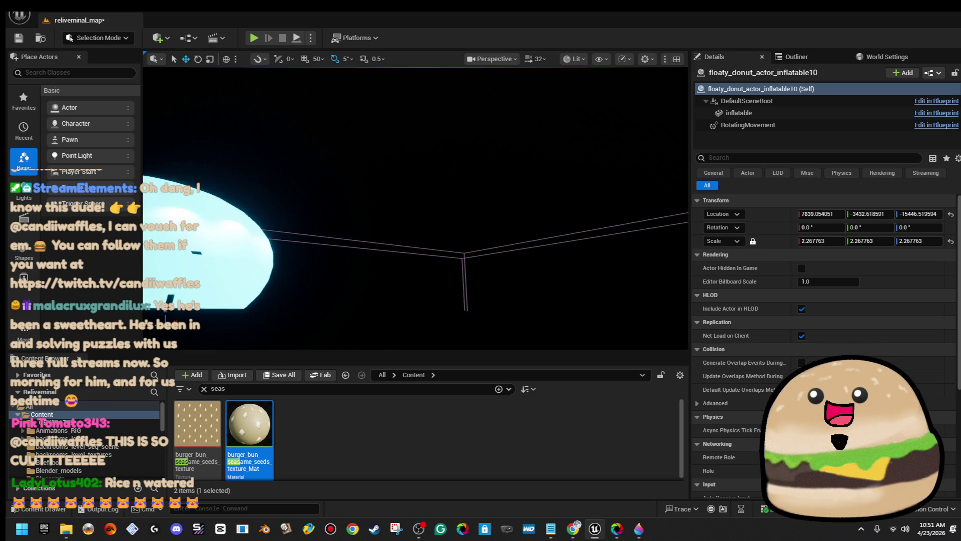
key("w")
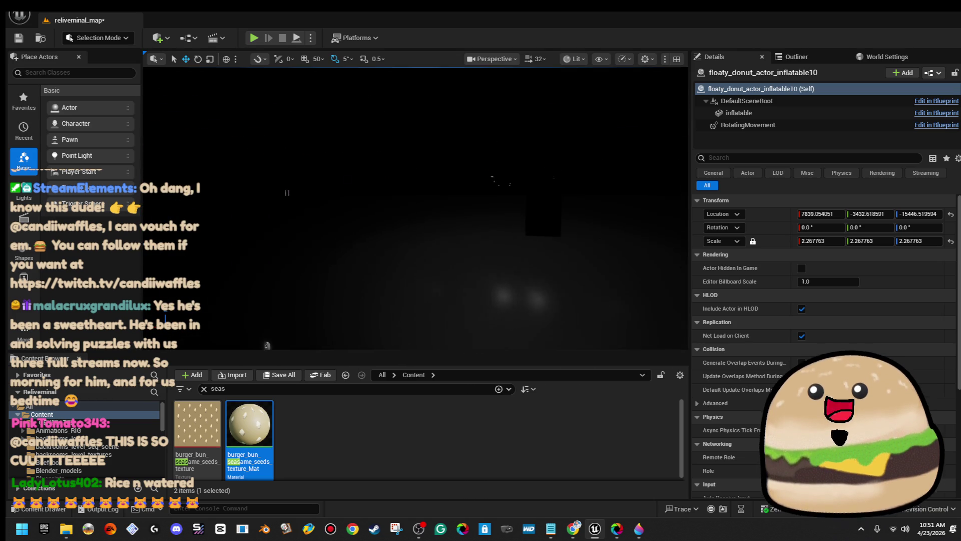
key("w")
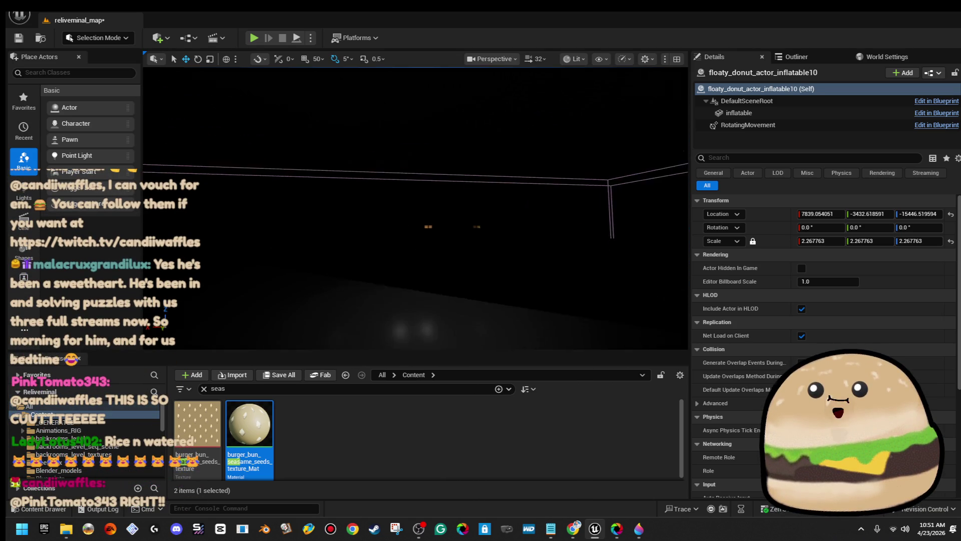
key("w")
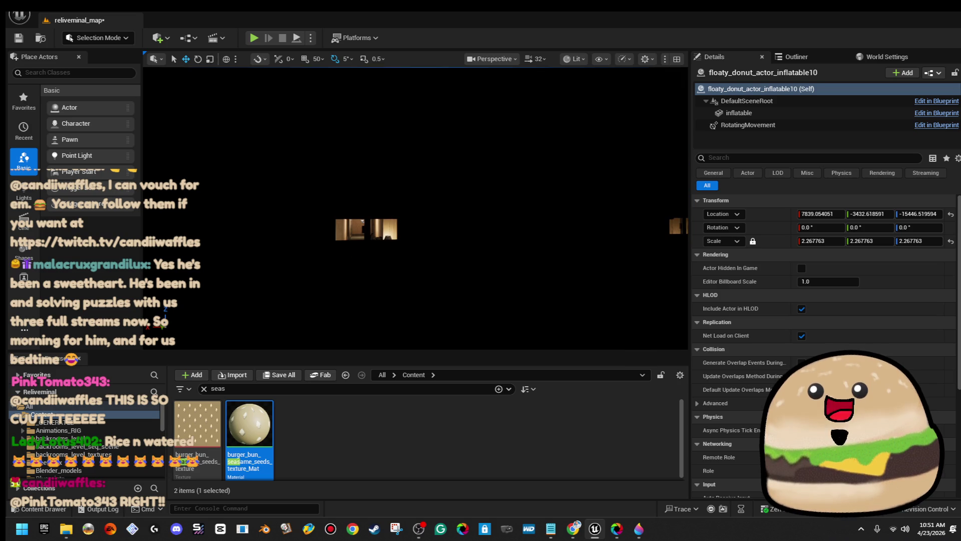
key("w")
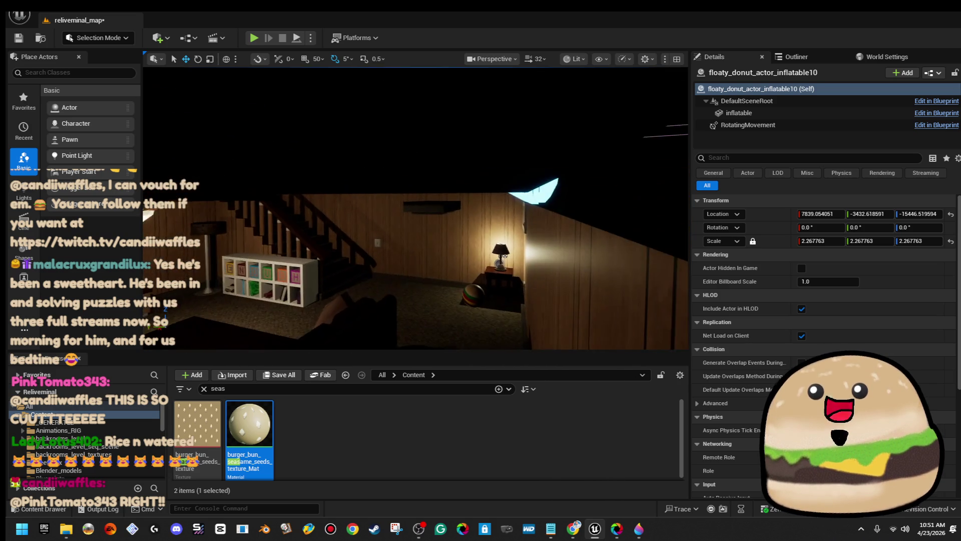
key("w")
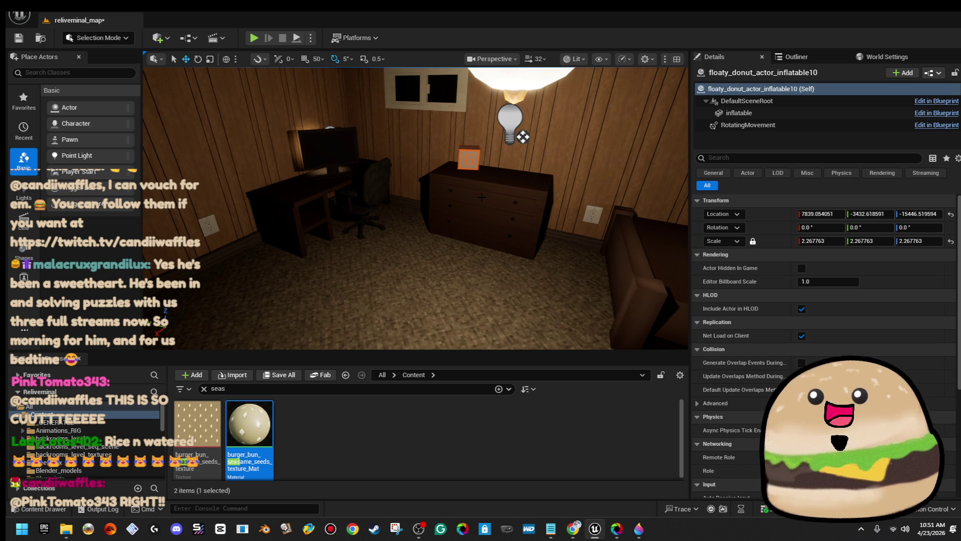
key("a")
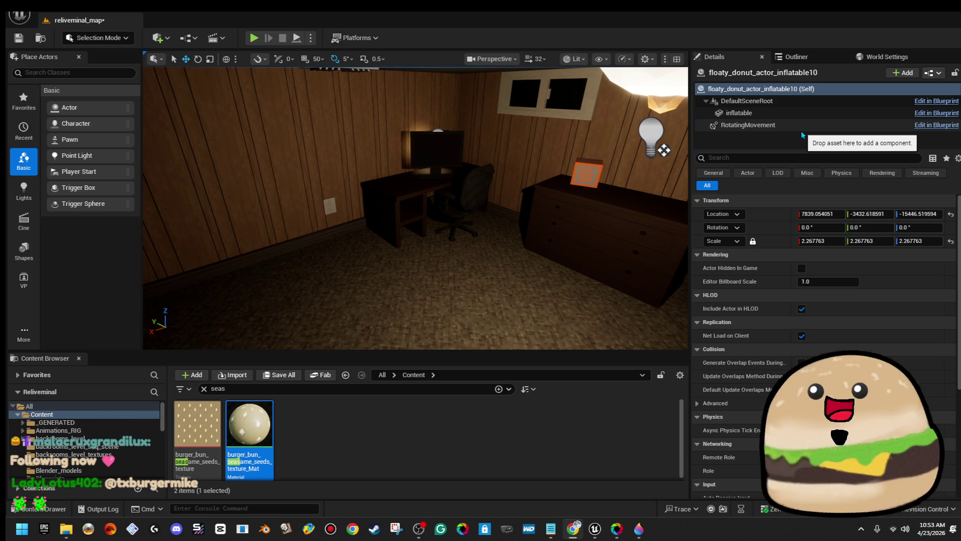
- Lower the viewport camera speed to 1 and select the bed in the bedroom
left_click_drag(520, 278, 420, 268)
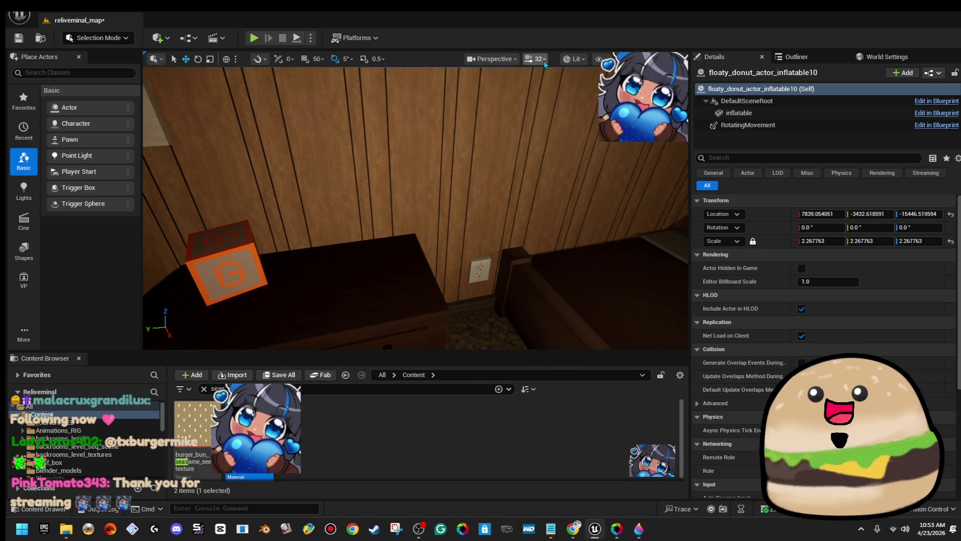
left_click(546, 64)
left_click_drag(520, 92, 481, 91)
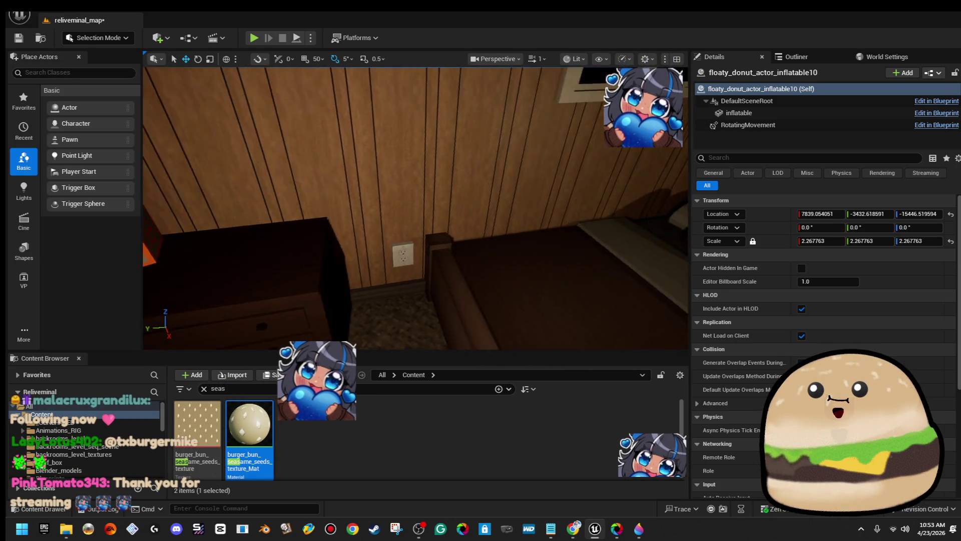
left_click_drag(451, 200, 371, 210)
right_click(371, 210)
left_click(449, 512)
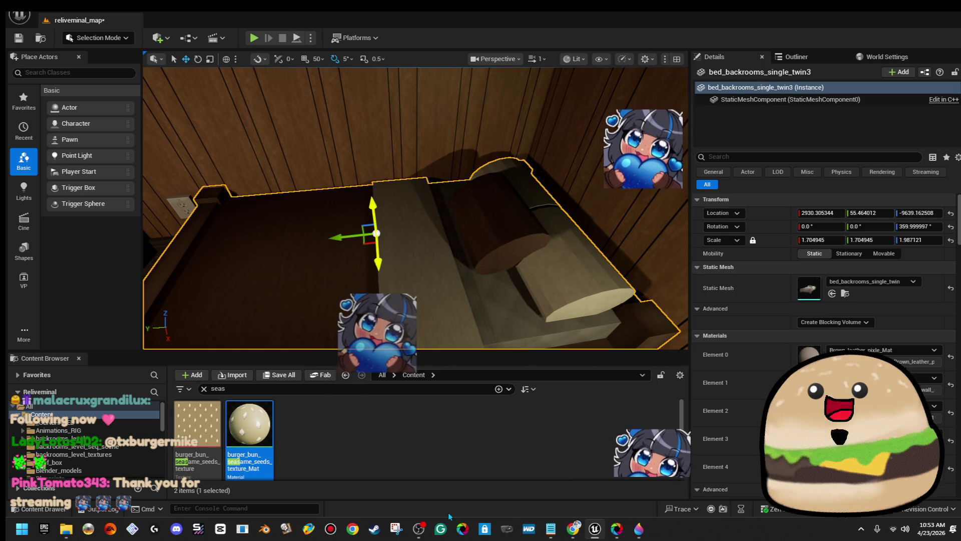
- Play-test the level fullscreen with Alt+P, then restore the editor layout and save the level
key("alt+p")
key("F11")
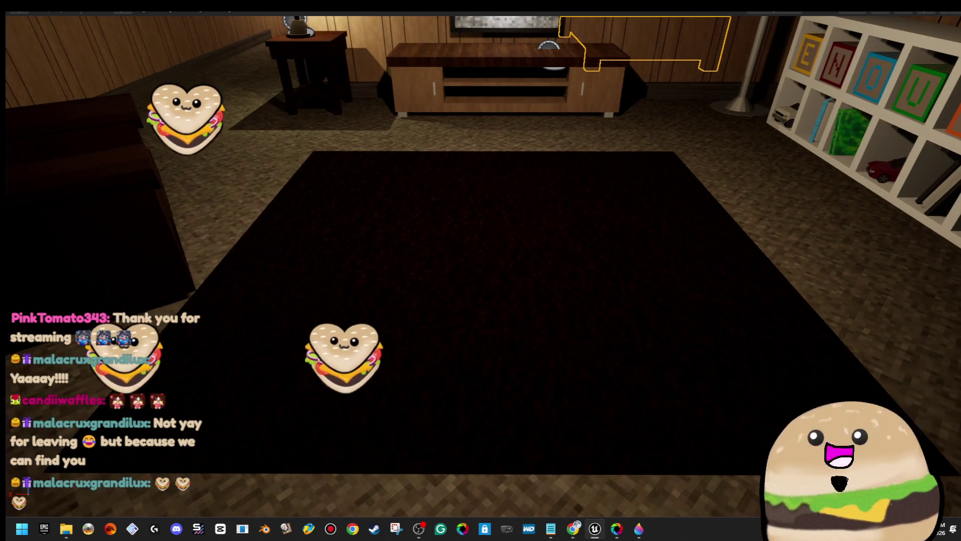
key("F11")
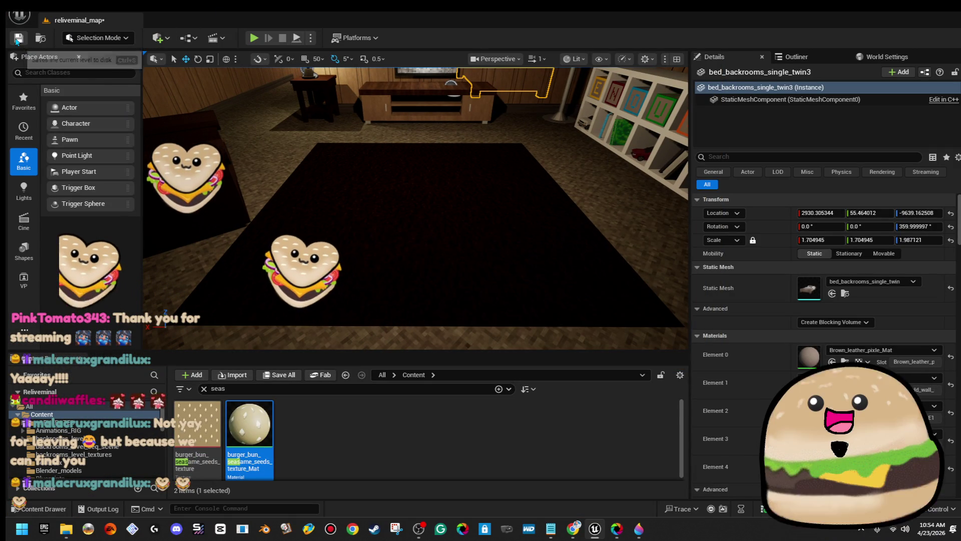
left_click(17, 39)
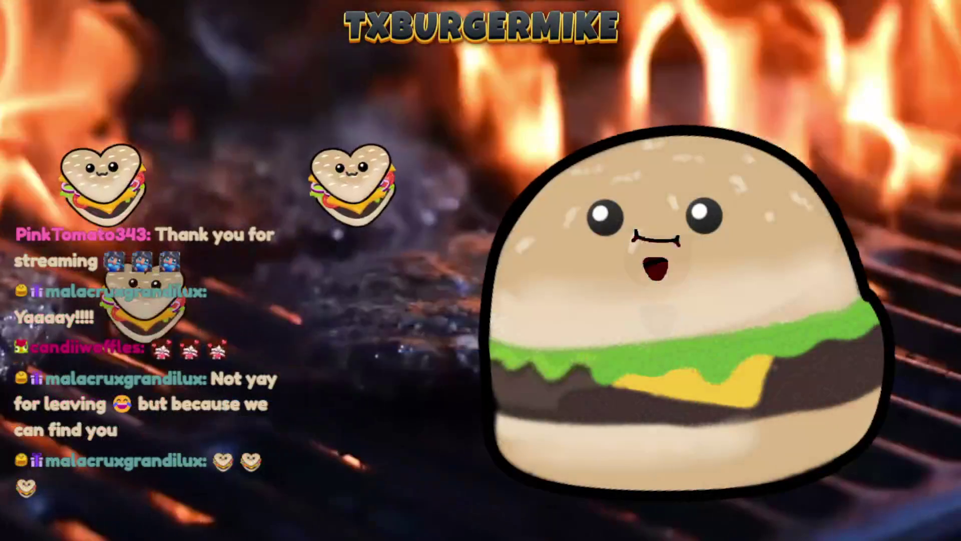